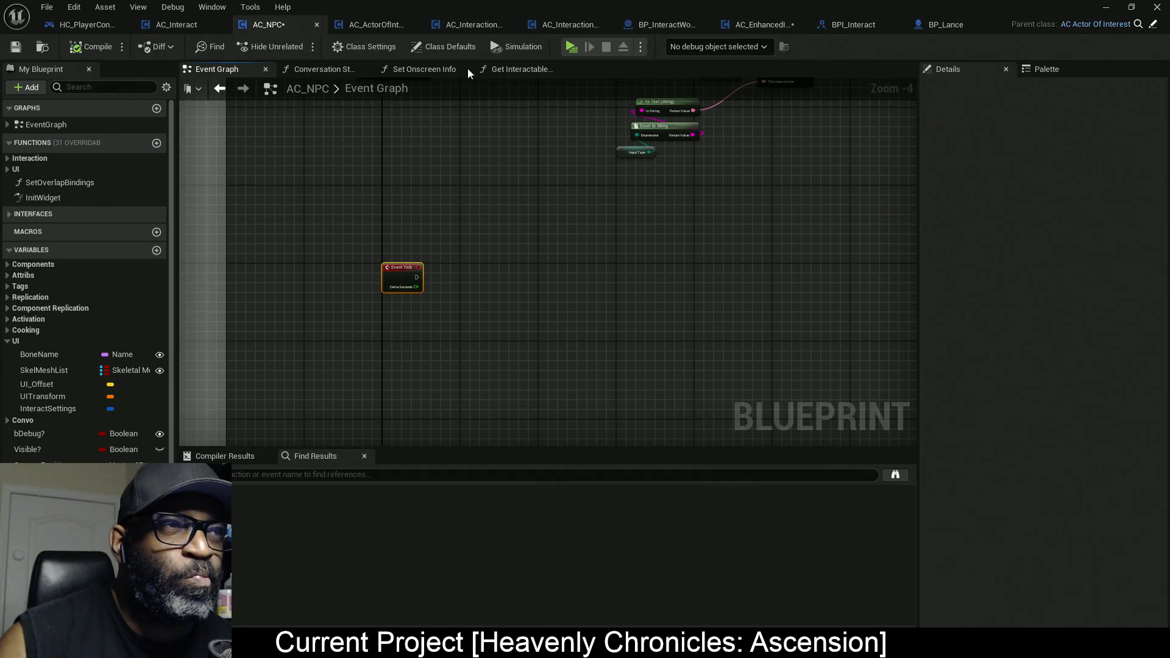
In AC_EnhancedInput, unhook Set Convo State's exec input, tick Convo Active?, save all, and launch standalone.
{"action": "left_click", "coordinate": [759, 25]}
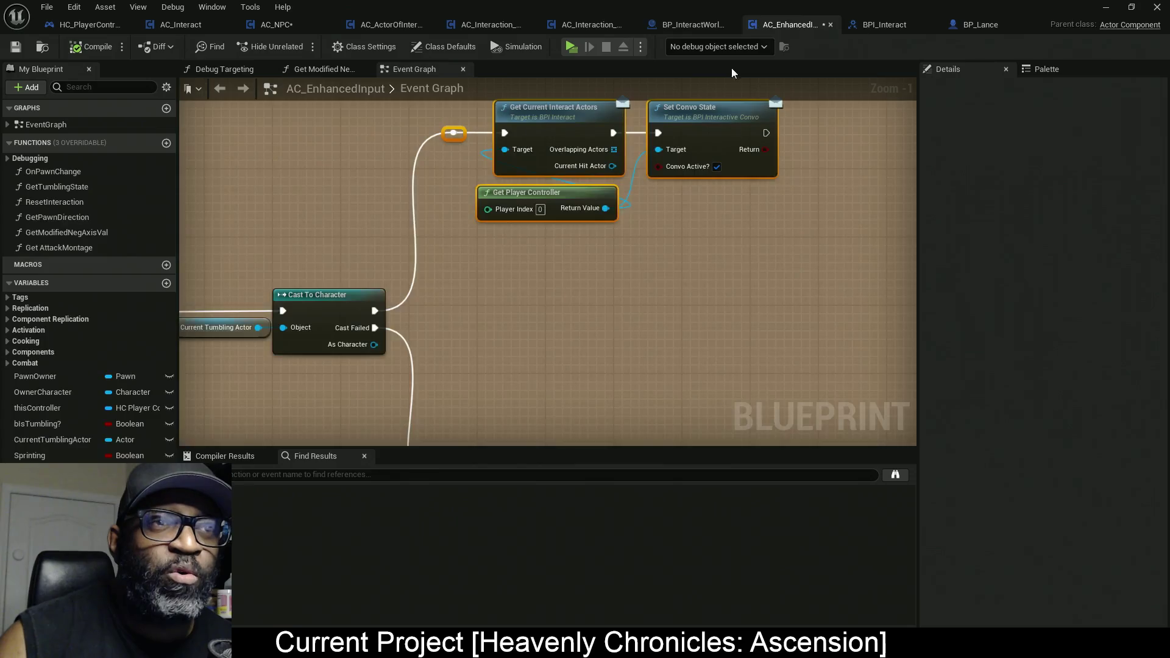
{"action": "scroll", "coordinate": [543, 290], "scroll_direction": "down", "scroll_amount": 3}
{"action": "scroll", "coordinate": [518, 254], "scroll_direction": "up", "scroll_amount": 4}
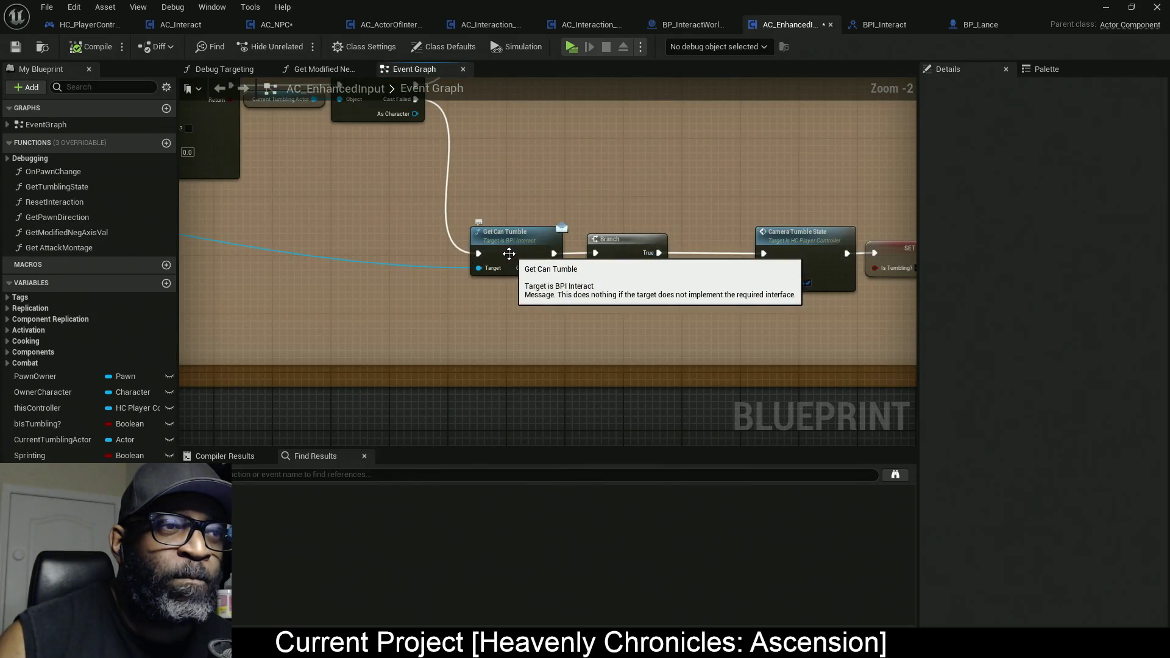
{"action": "left_click_drag", "start_coordinate": [357, 282], "coordinate": [695, 285]}
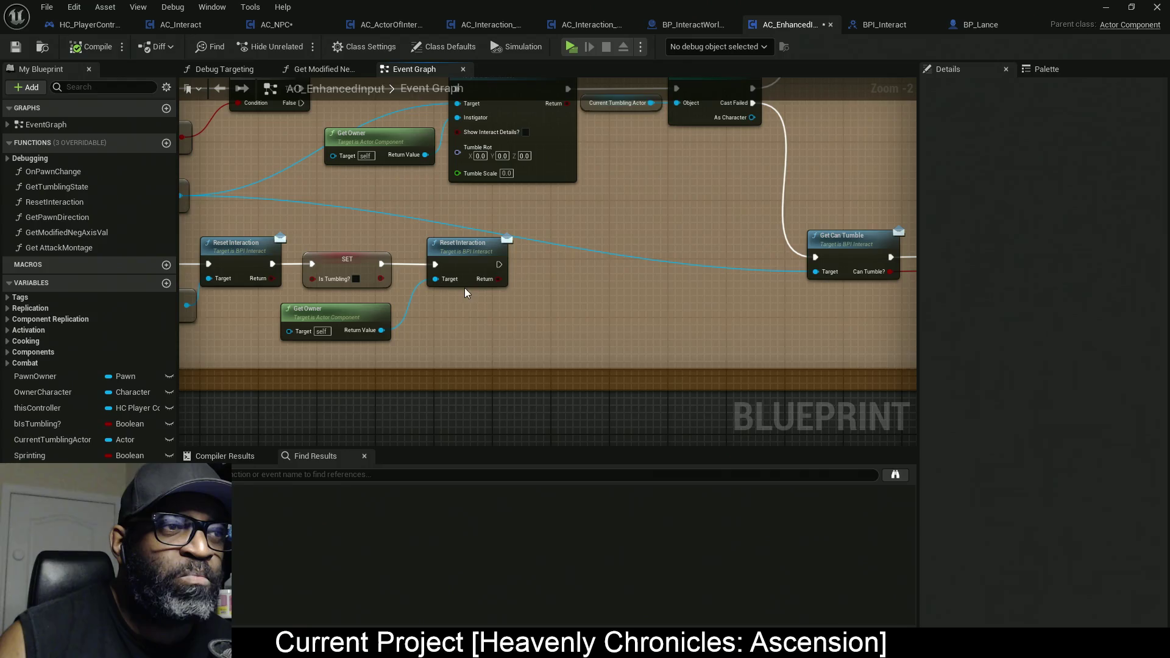
{"action": "mouse_move", "coordinate": [465, 292]}
{"action": "left_mouse_down"}
{"action": "mouse_move", "coordinate": [622, 299]}
{"action": "mouse_move", "coordinate": [484, 380]}
{"action": "mouse_move", "coordinate": [337, 417]}
{"action": "left_mouse_up"}
{"action": "left_click_drag", "start_coordinate": [618, 225], "coordinate": [491, 311]}
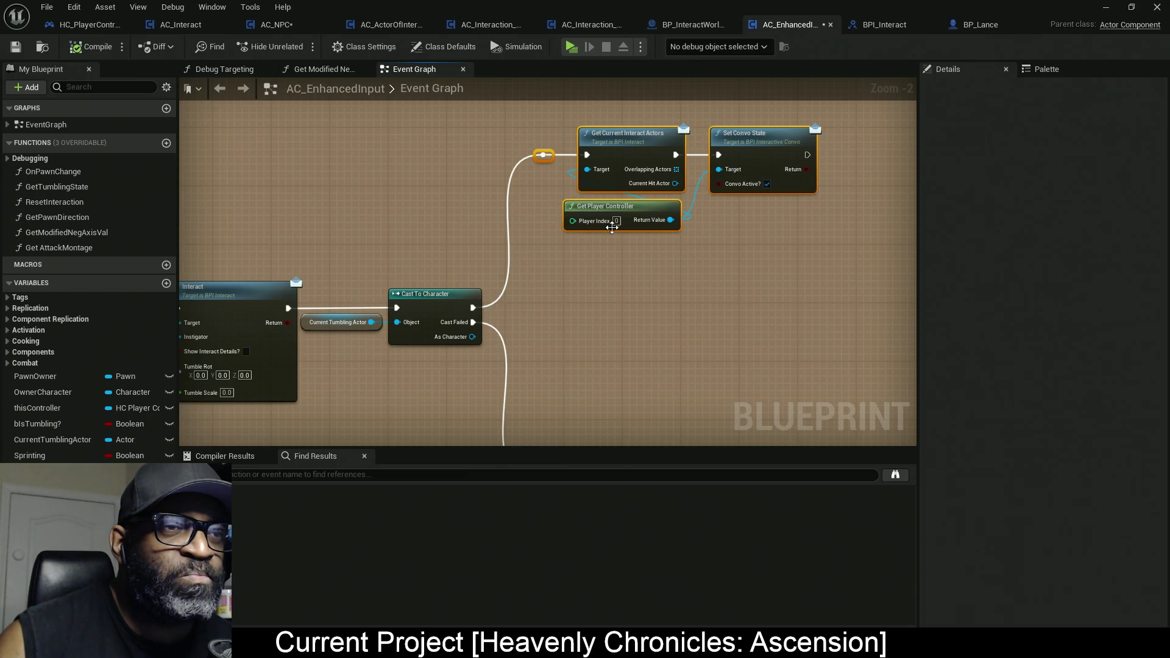
{"action": "left_click", "coordinate": [678, 155], "text": "alt"}
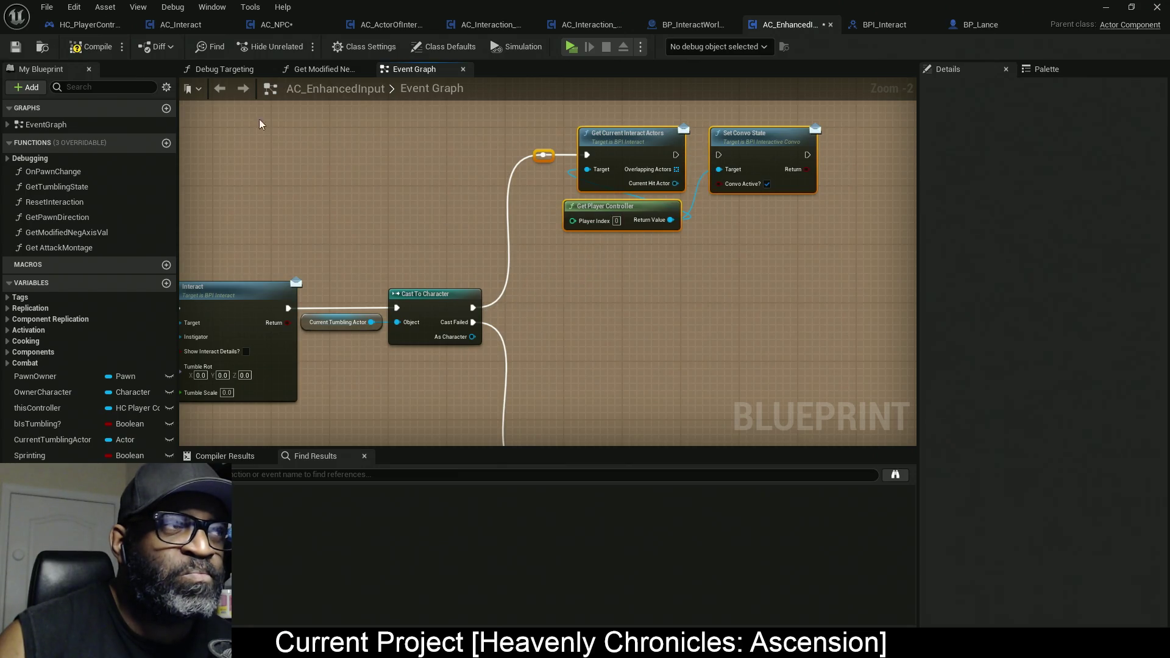
{"action": "left_click", "coordinate": [767, 184]}
{"action": "key", "text": "ctrl+shift+s"}
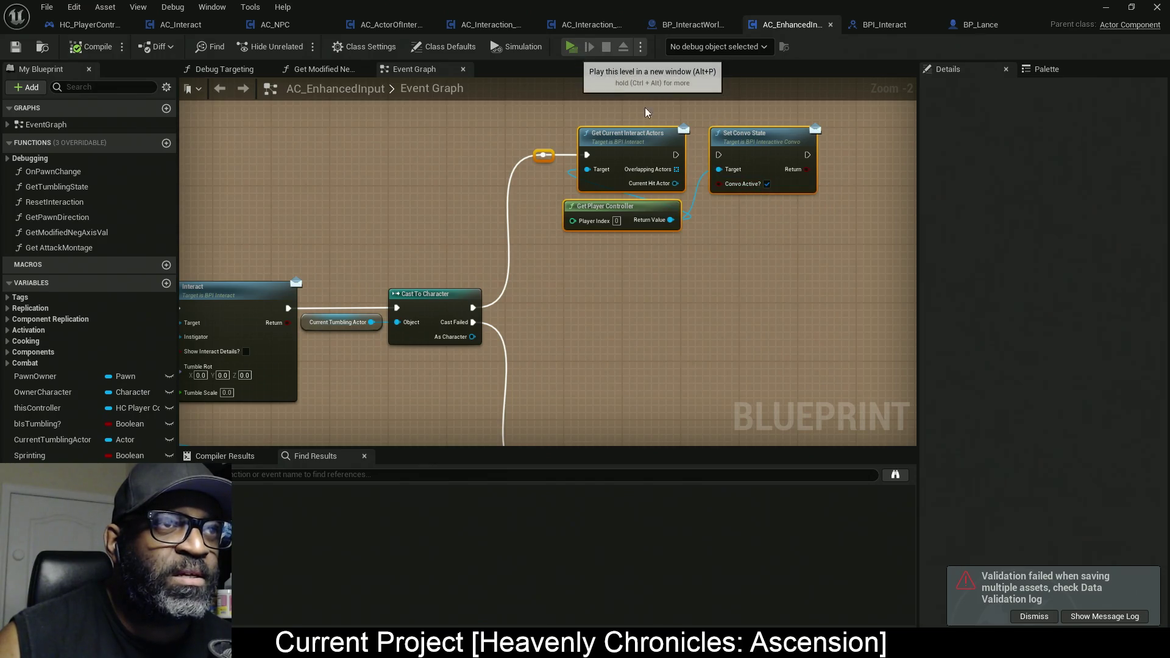
{"action": "left_click", "coordinate": [571, 46]}
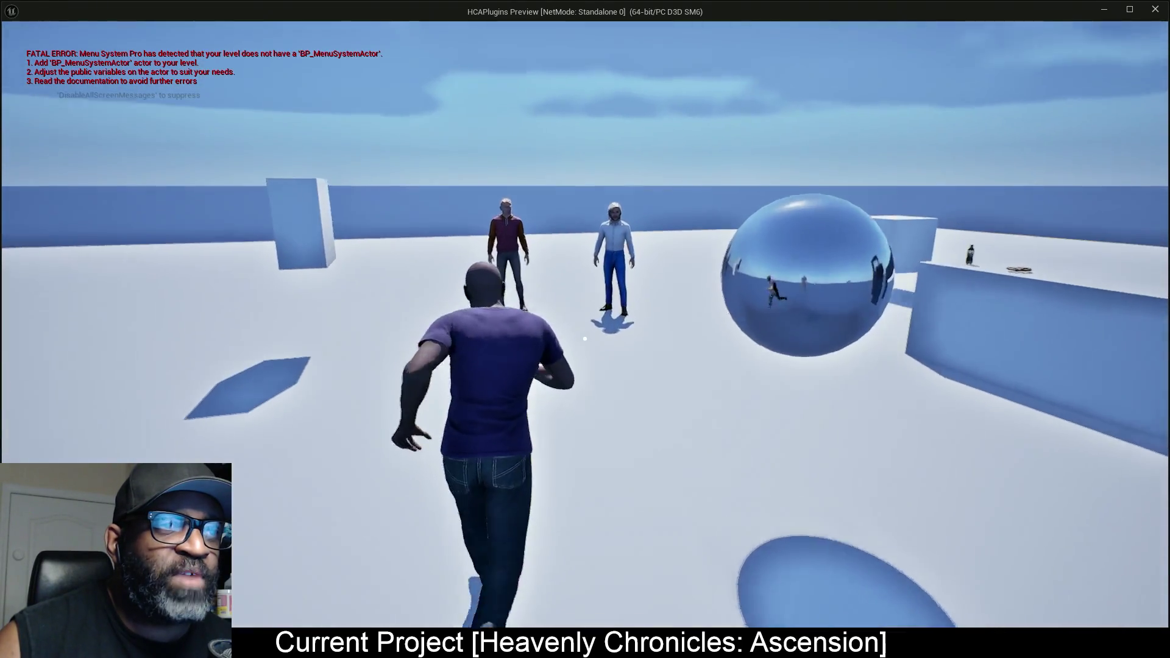
Walk the player up to Fen and the hooded NPC to check their talk prompts.
{"action": "key", "text": "w"}
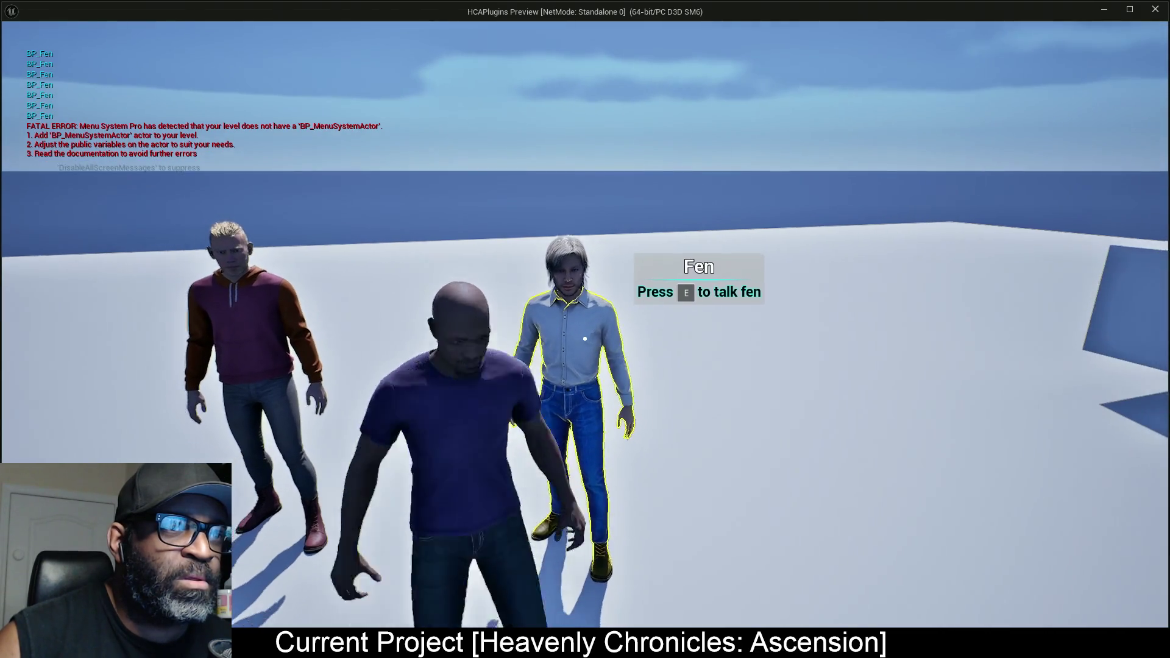
{"action": "key", "text": "w"}
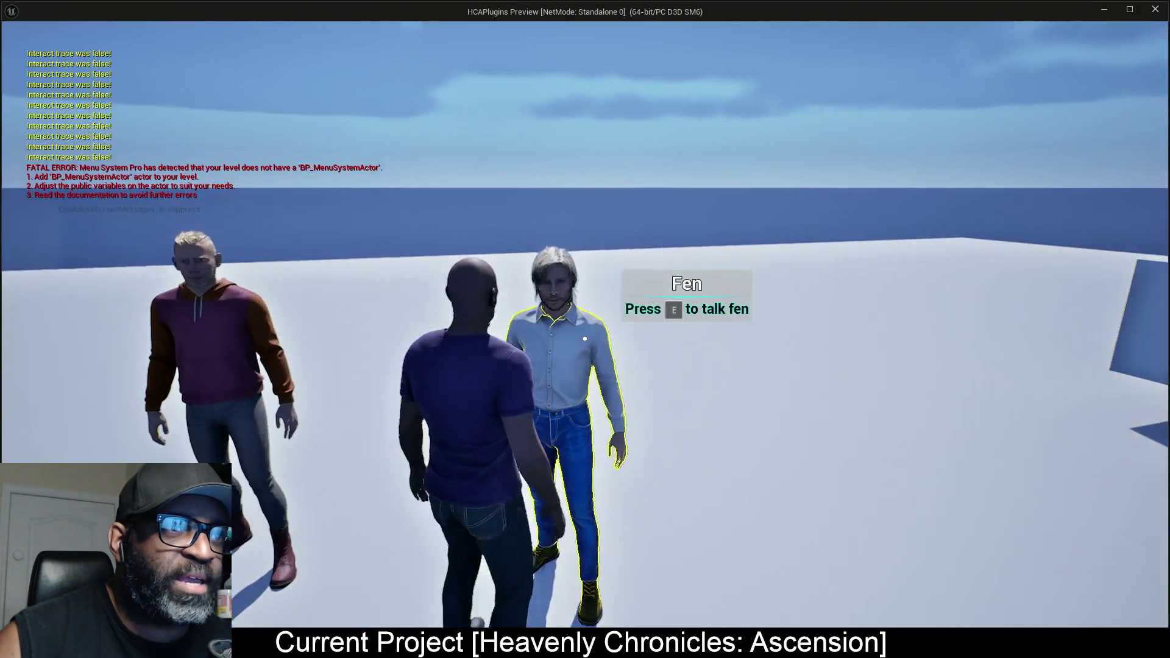
{"action": "key", "text": "s"}
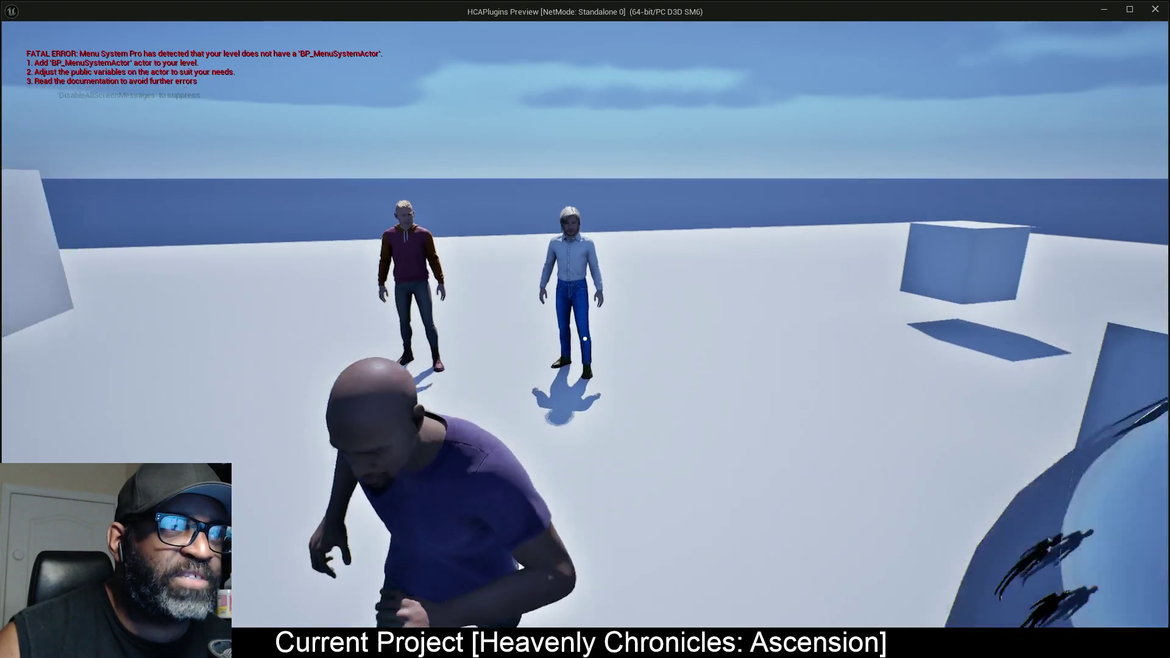
{"action": "key", "text": "w"}
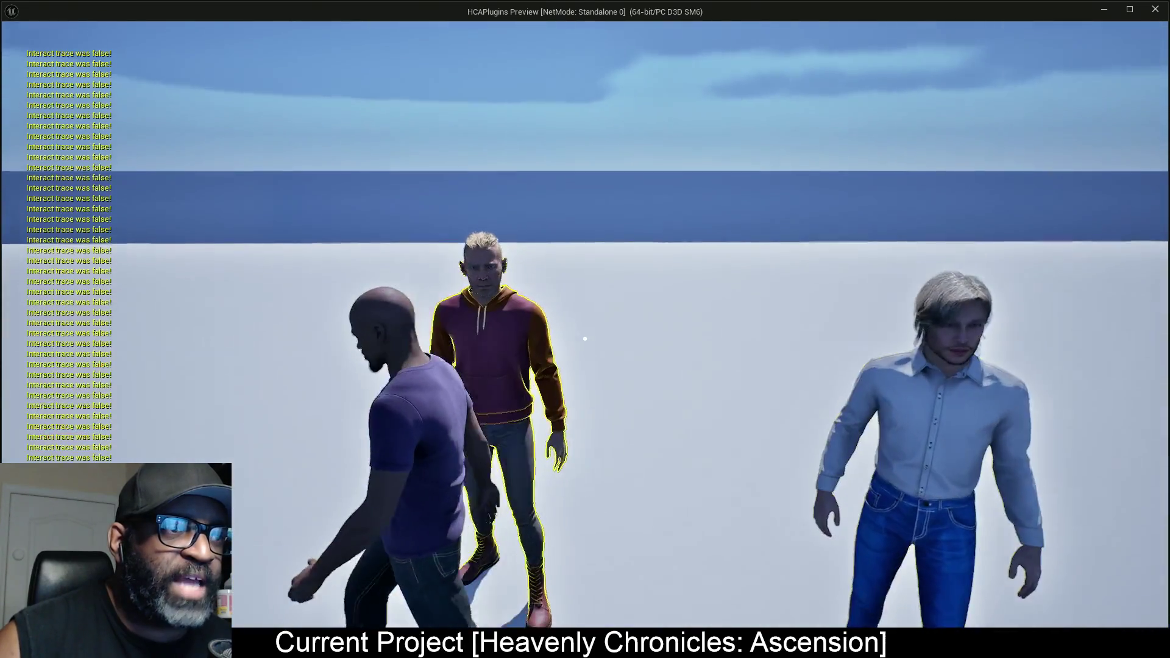
Run to the door, open it with E, then close it again.
{"action": "key", "text": "w"}
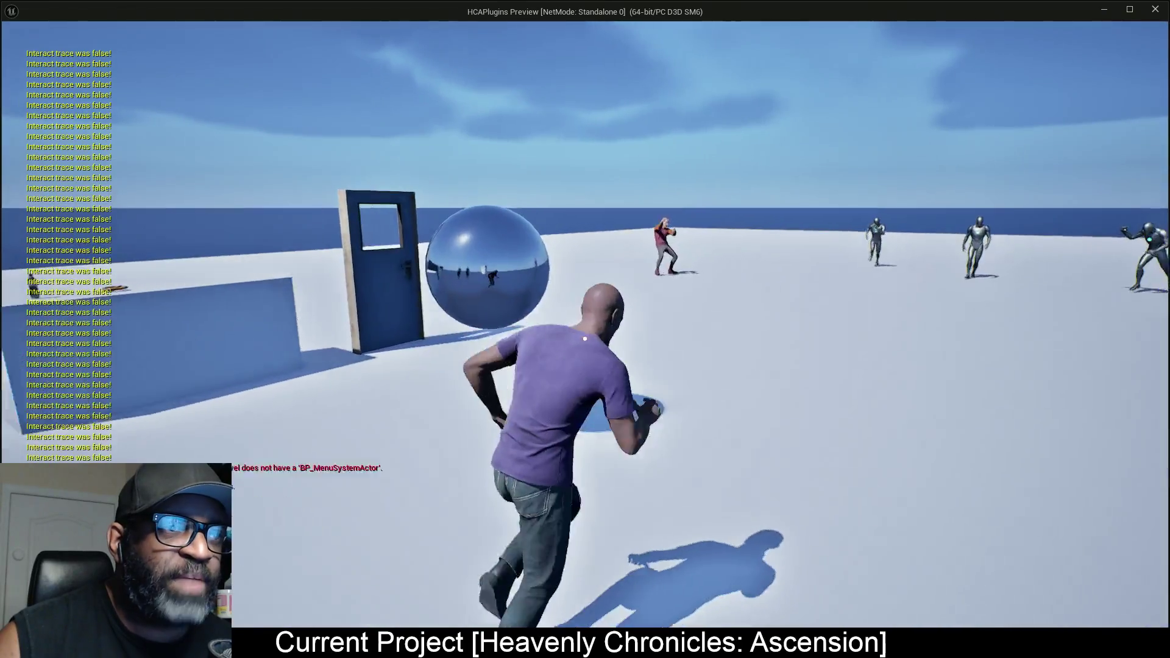
{"action": "key", "text": "w"}
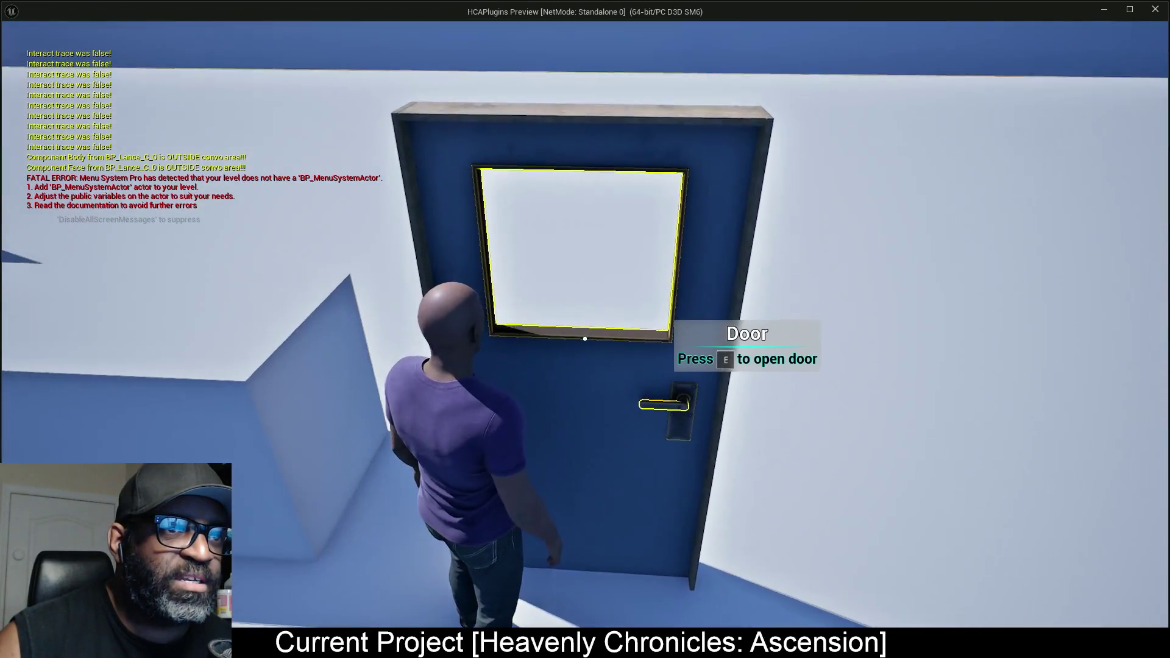
{"action": "key", "text": "e"}
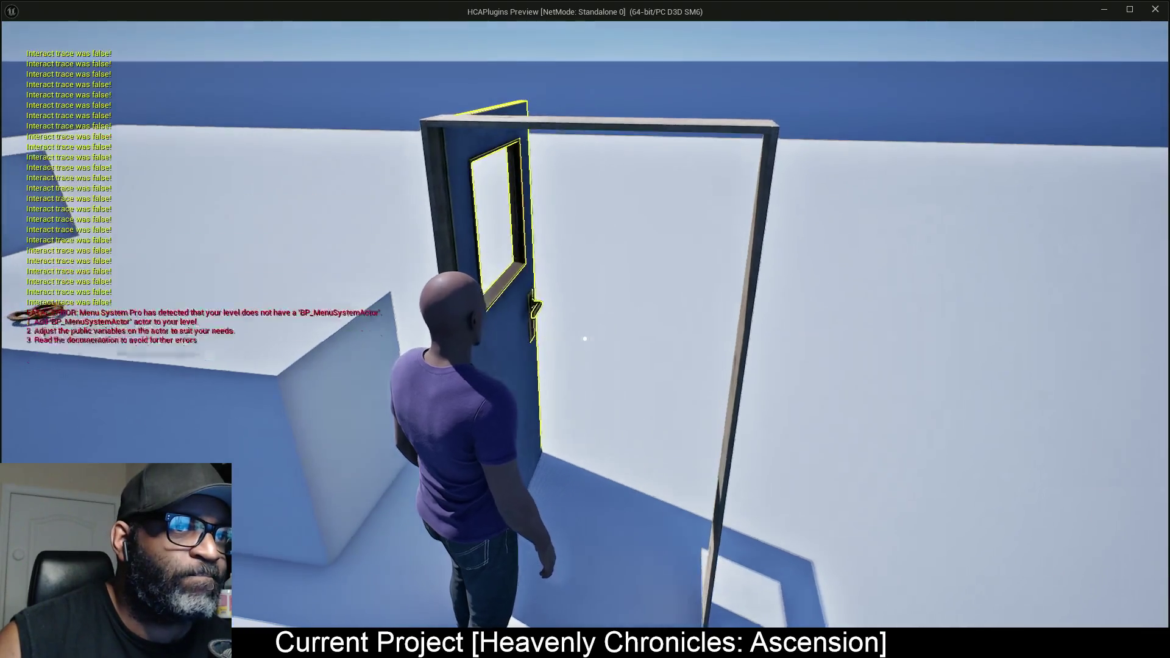
{"action": "key", "text": "e"}
Walk up to the pretzel on the table, then stop the play session.
{"action": "key", "text": "a"}
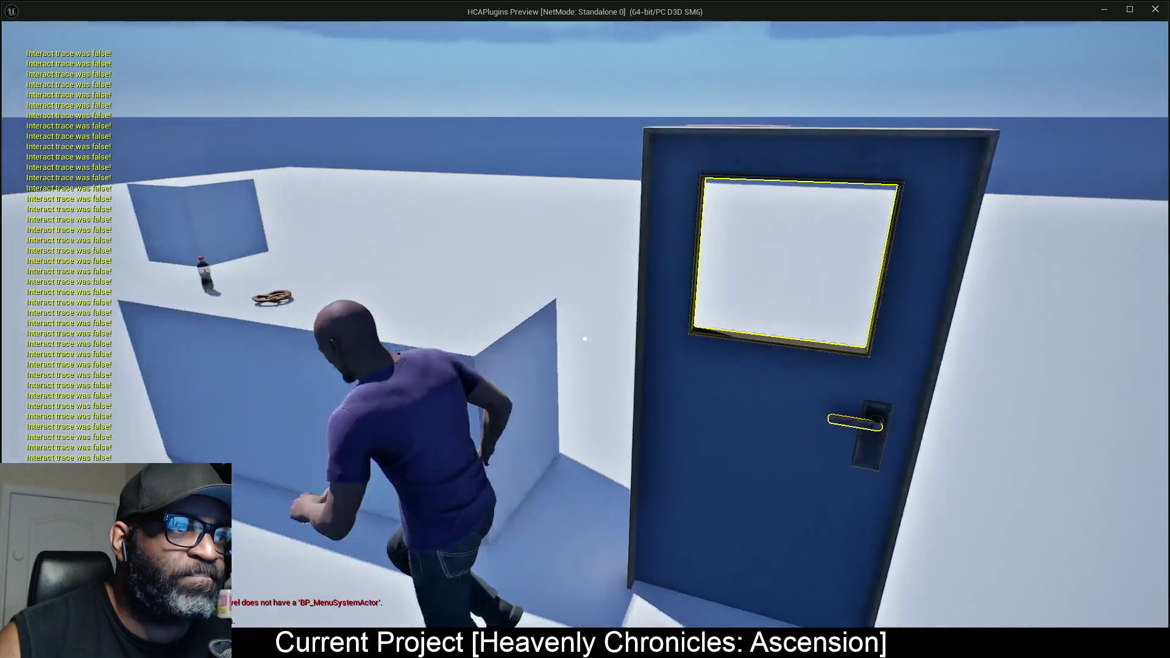
{"action": "key", "text": "w"}
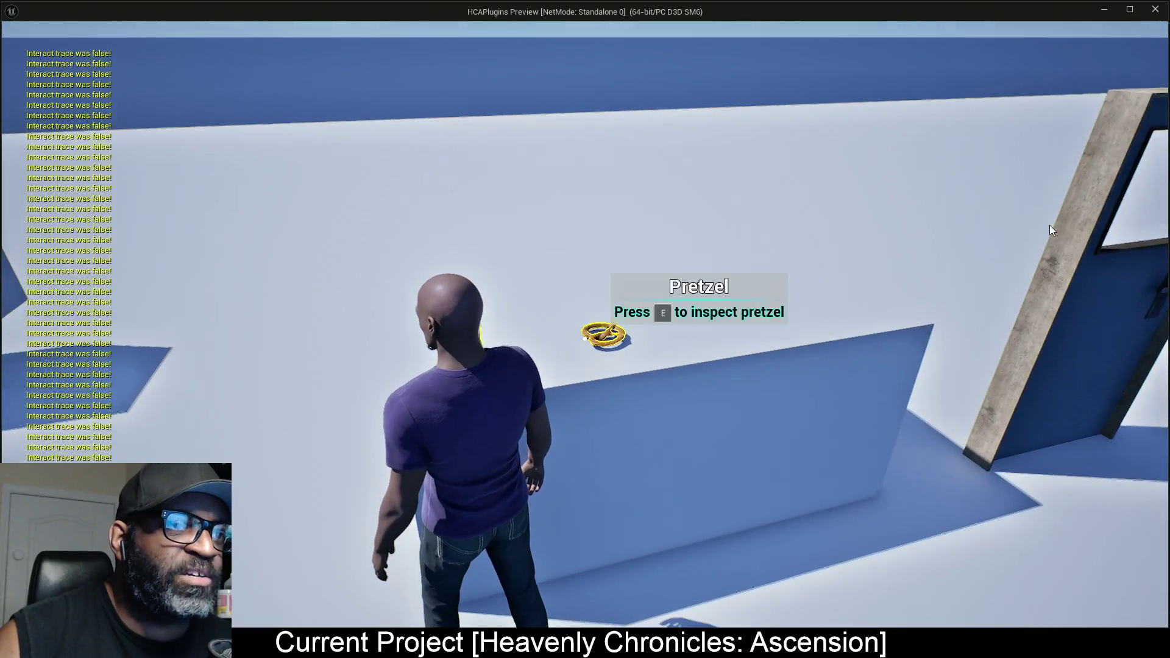
{"action": "key", "text": "Escape"}
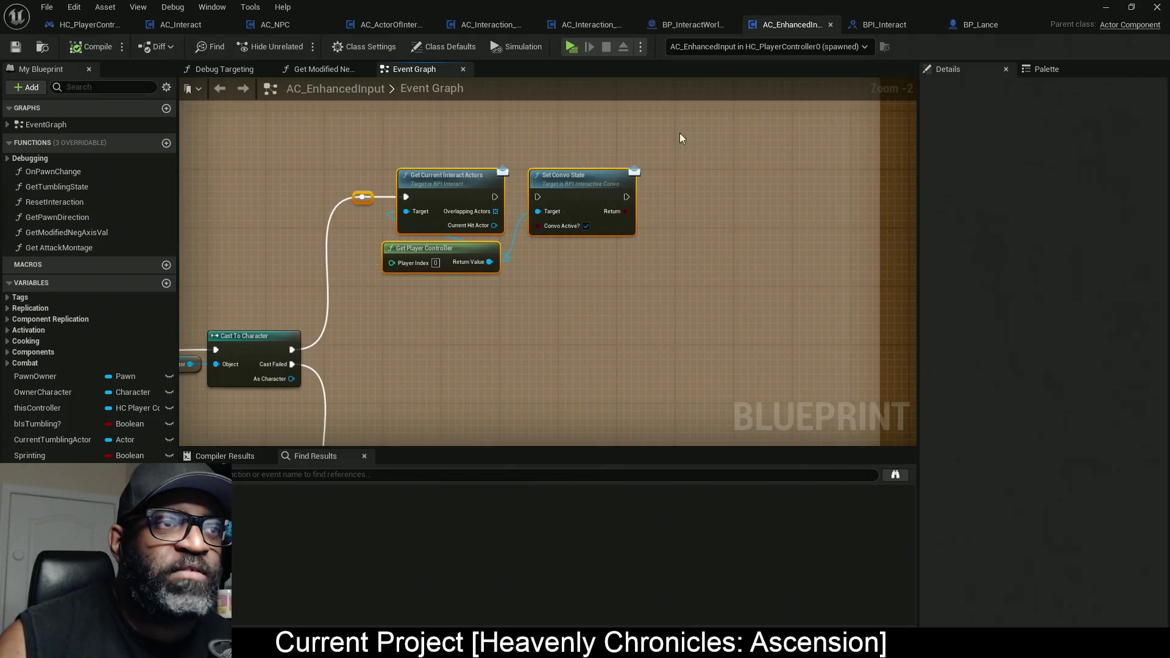
{"action": "left_click_drag", "start_coordinate": [641, 120], "coordinate": [545, 239]}
{"action": "left_click_drag", "start_coordinate": [525, 278], "coordinate": [527, 274]}
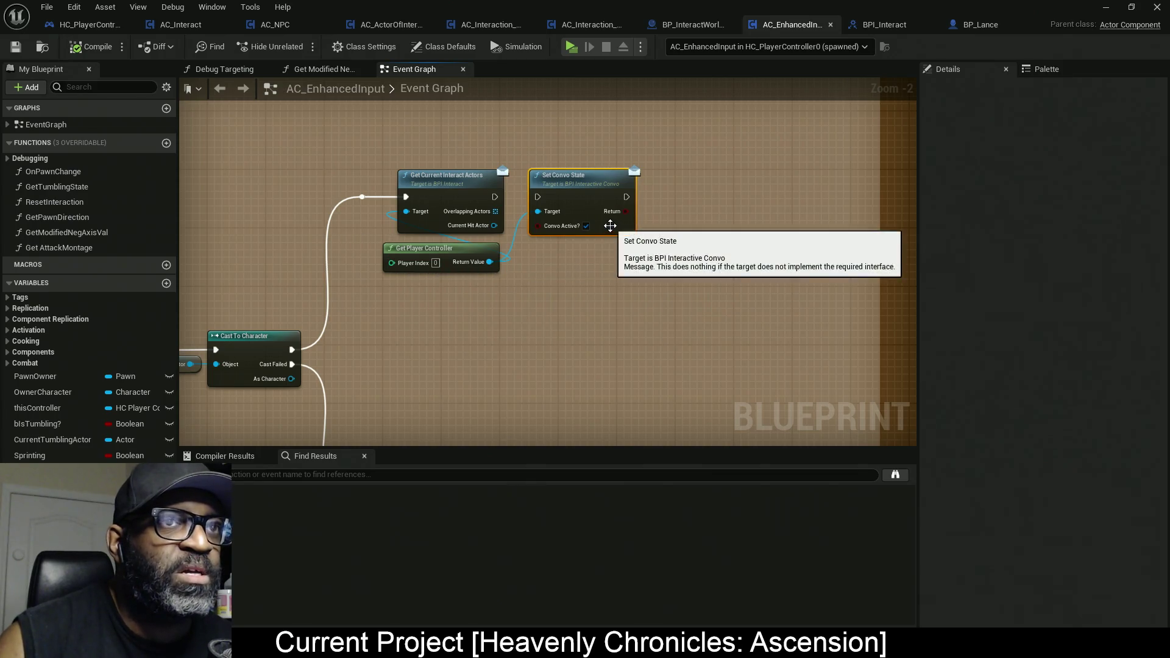
{"action": "left_click", "coordinate": [459, 90]}
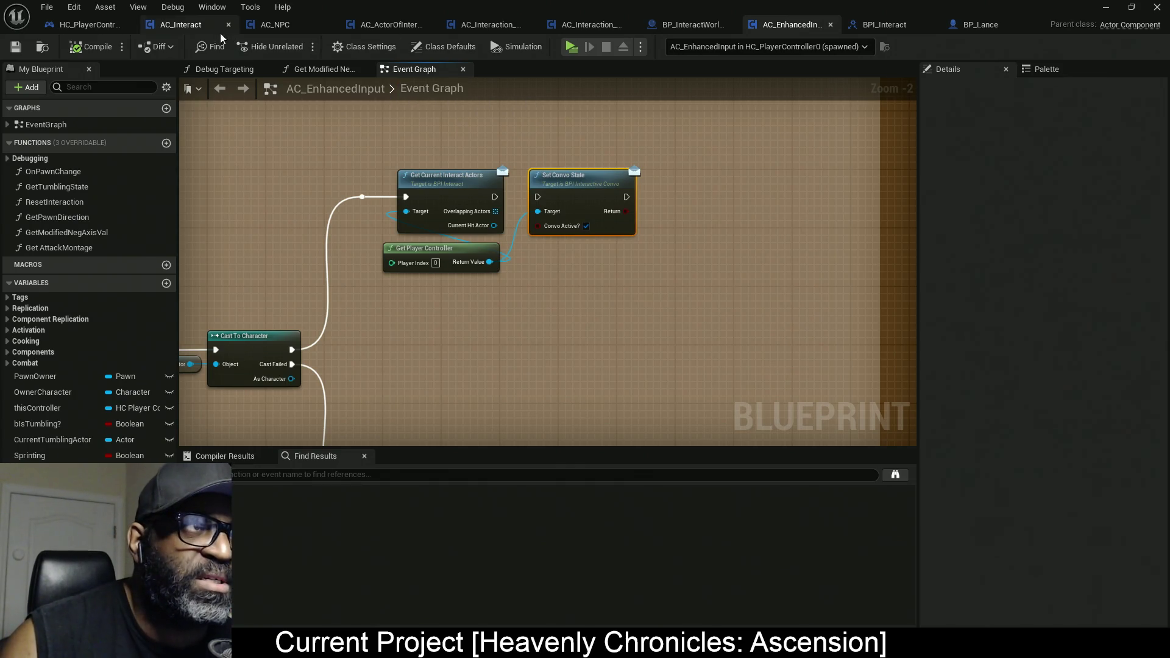
In AC_Interact's Event Graph, marquee-select the door-opening nodes and wrap them in a comment.
{"action": "left_click", "coordinate": [193, 26]}
{"action": "scroll", "coordinate": [398, 265], "scroll_direction": "down", "scroll_amount": 6}
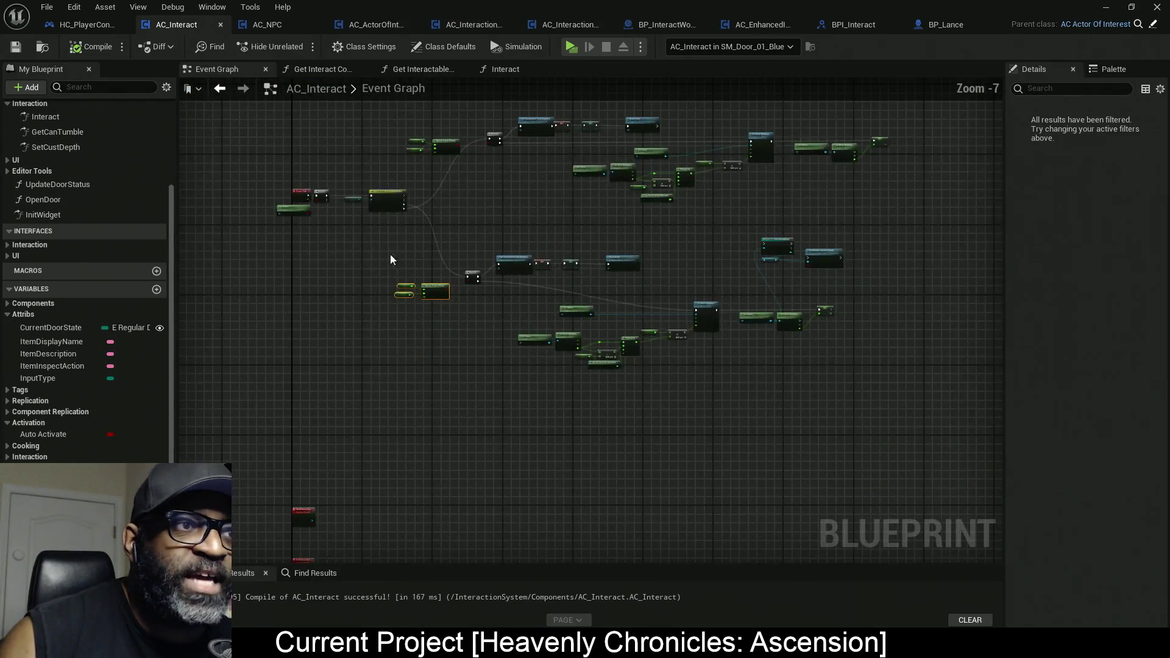
{"action": "mouse_move", "coordinate": [392, 256]}
{"action": "left_mouse_down"}
{"action": "mouse_move", "coordinate": [445, 272]}
{"action": "mouse_move", "coordinate": [488, 172]}
{"action": "mouse_move", "coordinate": [631, 360]}
{"action": "mouse_move", "coordinate": [880, 372]}
{"action": "mouse_move", "coordinate": [420, 470]}
{"action": "mouse_move", "coordinate": [403, 396]}
{"action": "left_mouse_up"}
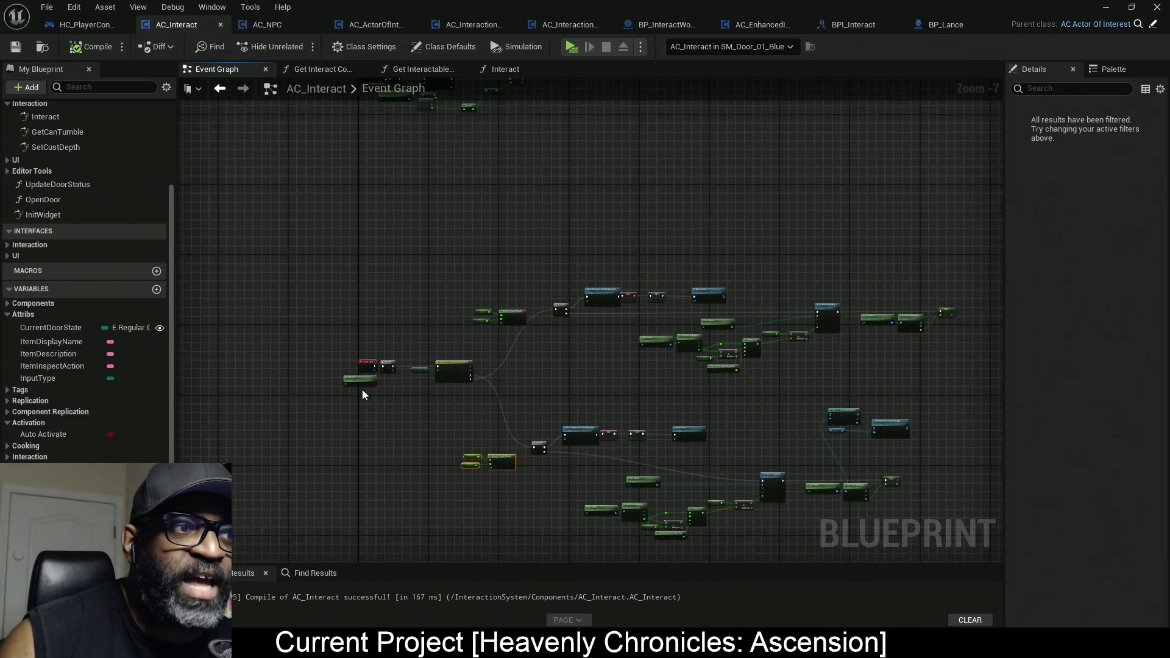
{"action": "scroll", "coordinate": [385, 320], "scroll_direction": "up", "scroll_amount": 2}
{"action": "scroll", "coordinate": [416, 302], "scroll_direction": "down", "scroll_amount": 7}
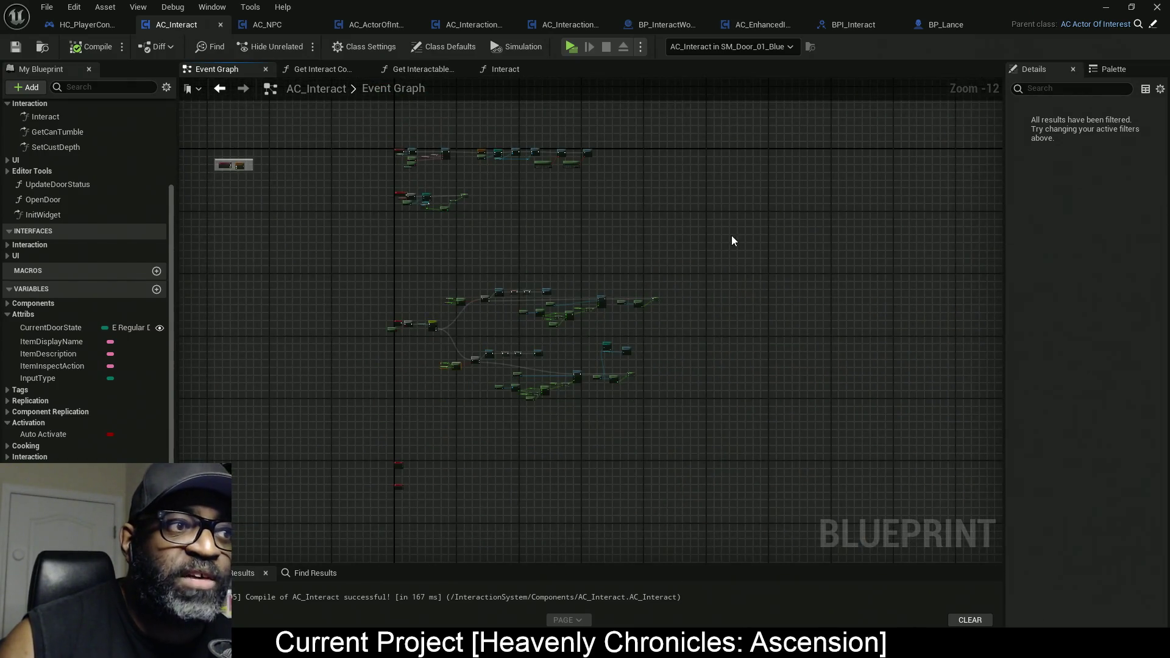
{"action": "mouse_move", "coordinate": [701, 233]}
{"action": "left_mouse_down"}
{"action": "mouse_move", "coordinate": [501, 353]}
{"action": "mouse_move", "coordinate": [335, 402]}
{"action": "mouse_move", "coordinate": [341, 419]}
{"action": "left_mouse_up"}
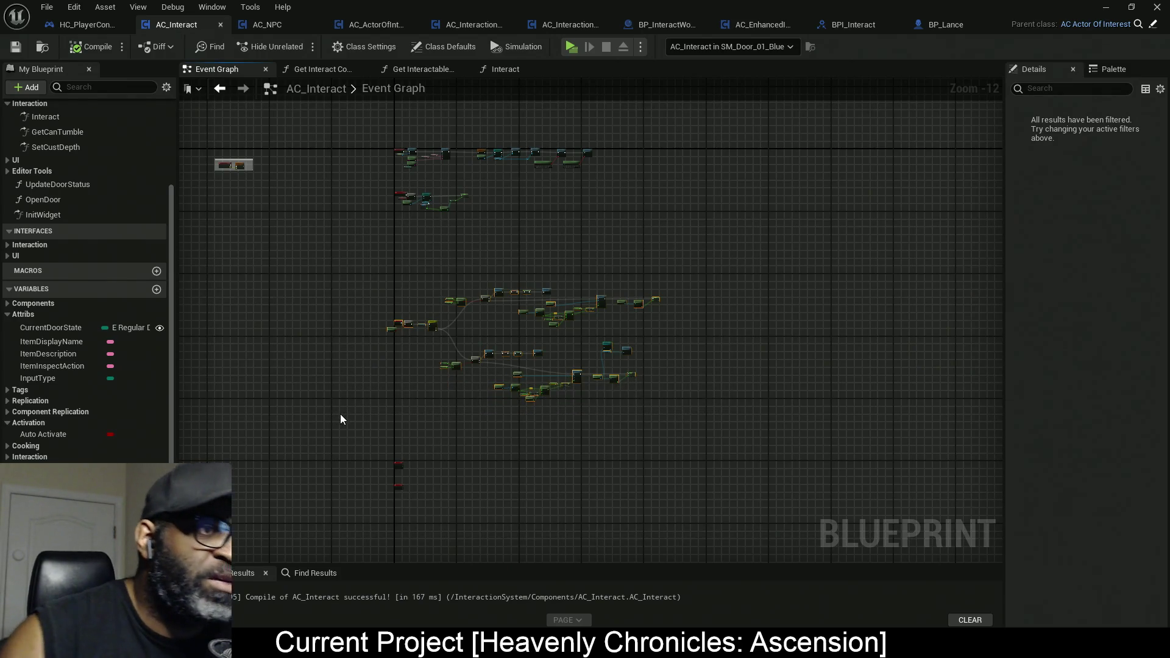
{"action": "key", "text": "c"}
{"action": "type", "text": "Regular Door Openir"}
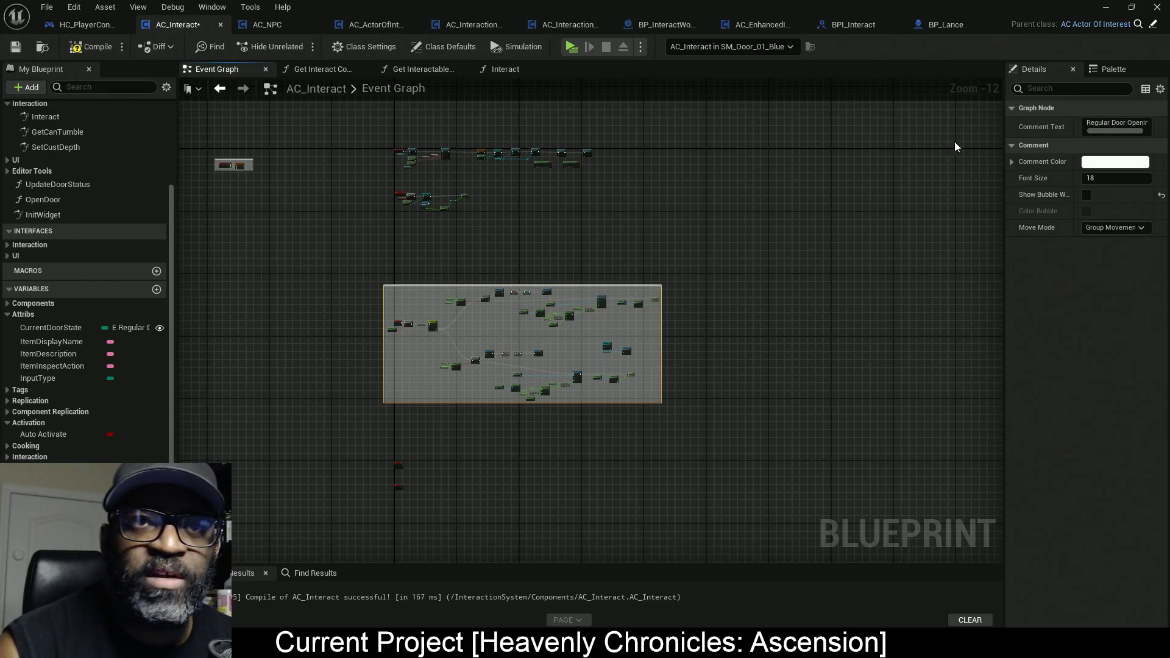
Move the Event Tick node out of the door comment, then nudge both slightly right.
{"action": "left_click", "coordinate": [1087, 195]}
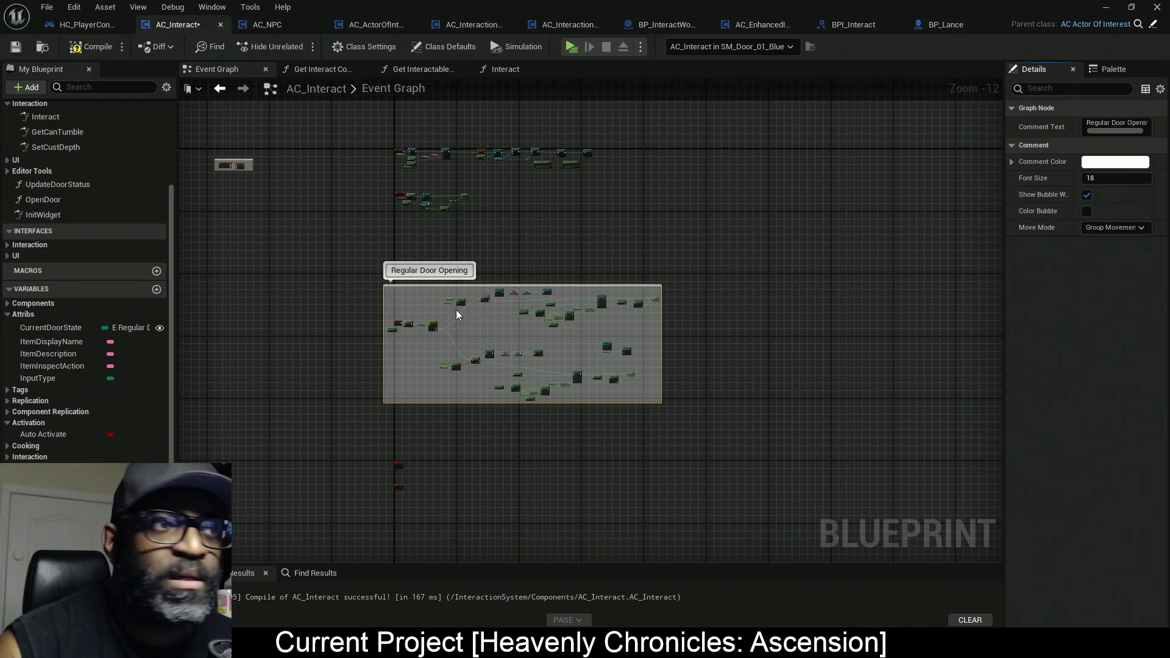
{"action": "scroll", "coordinate": [456, 310], "scroll_direction": "up", "scroll_amount": 3}
{"action": "scroll", "coordinate": [408, 302], "scroll_direction": "up", "scroll_amount": 5}
{"action": "scroll", "coordinate": [479, 261], "scroll_direction": "down", "scroll_amount": 2}
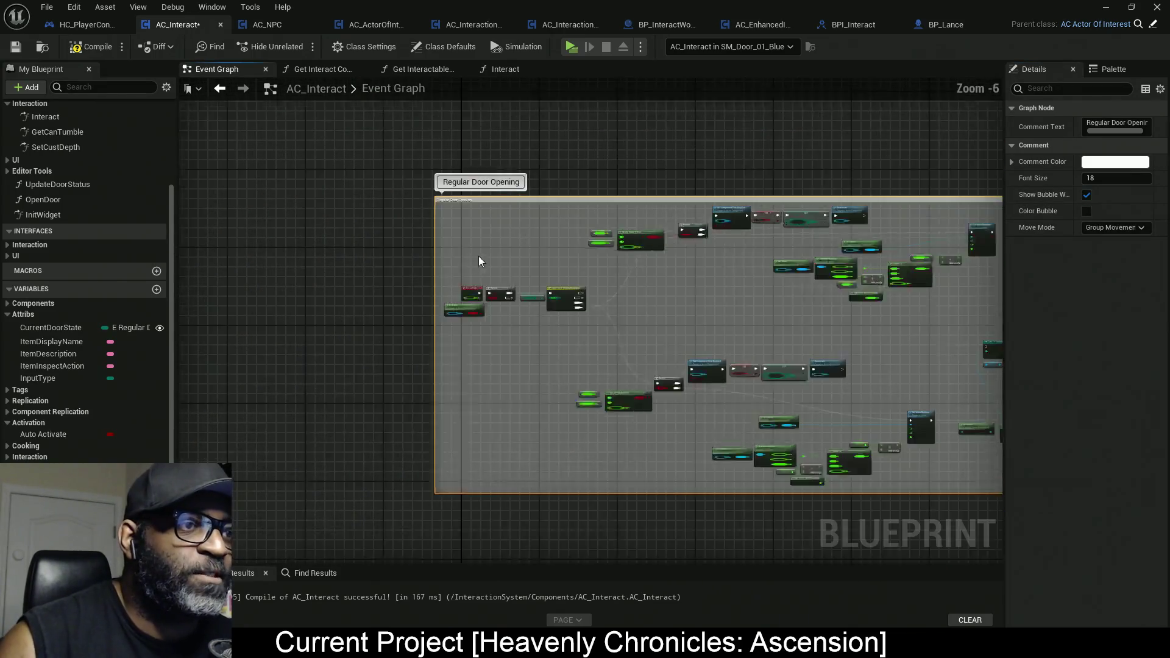
{"action": "scroll", "coordinate": [479, 260], "scroll_direction": "down", "scroll_amount": 1}
{"action": "left_click_drag", "start_coordinate": [471, 290], "coordinate": [426, 291]}
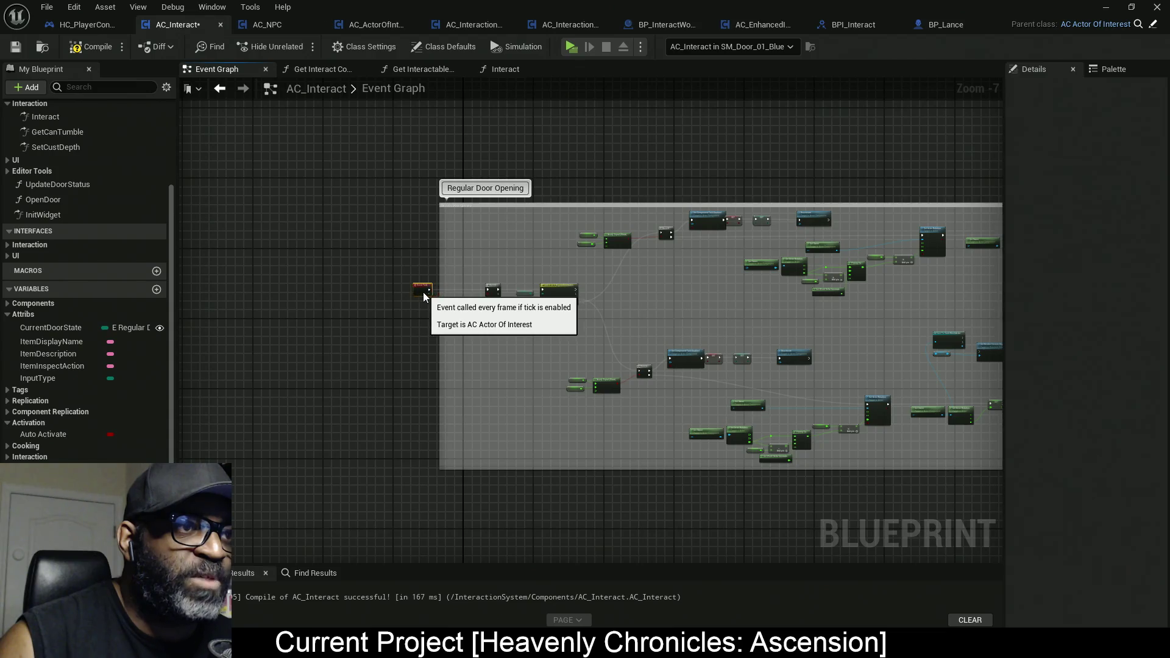
{"action": "scroll", "coordinate": [366, 177], "scroll_direction": "down", "scroll_amount": 3}
{"action": "left_click_drag", "start_coordinate": [360, 164], "coordinate": [845, 402]}
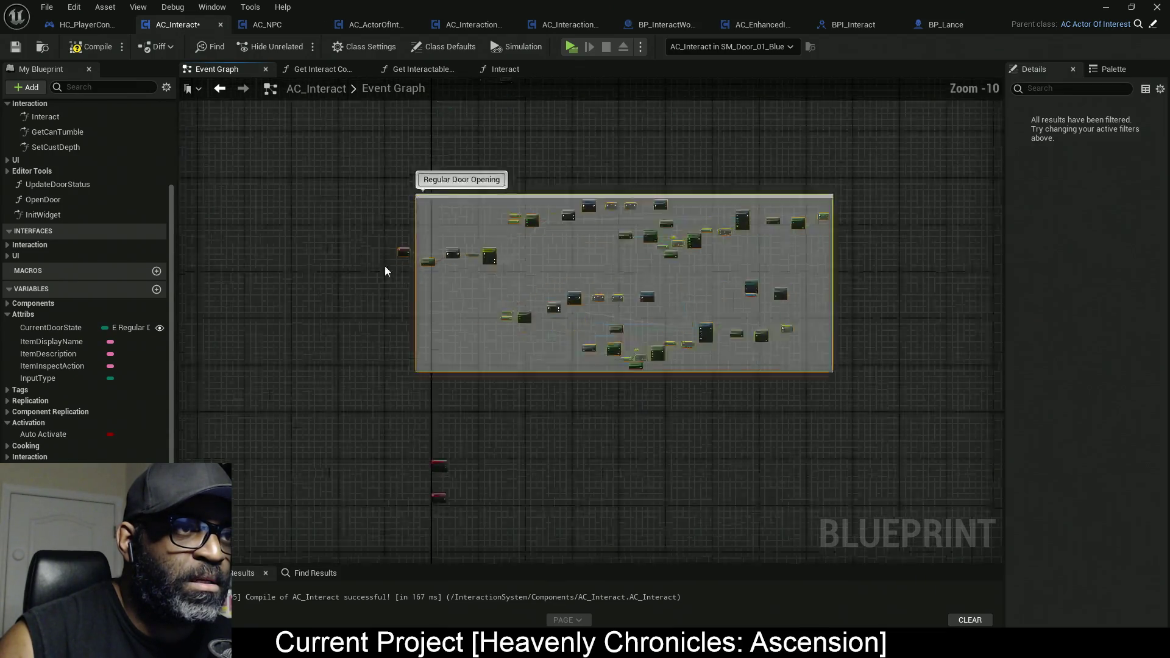
{"action": "scroll", "coordinate": [427, 250], "scroll_direction": "up", "scroll_amount": 2}
{"action": "scroll", "coordinate": [448, 246], "scroll_direction": "up", "scroll_amount": 2}
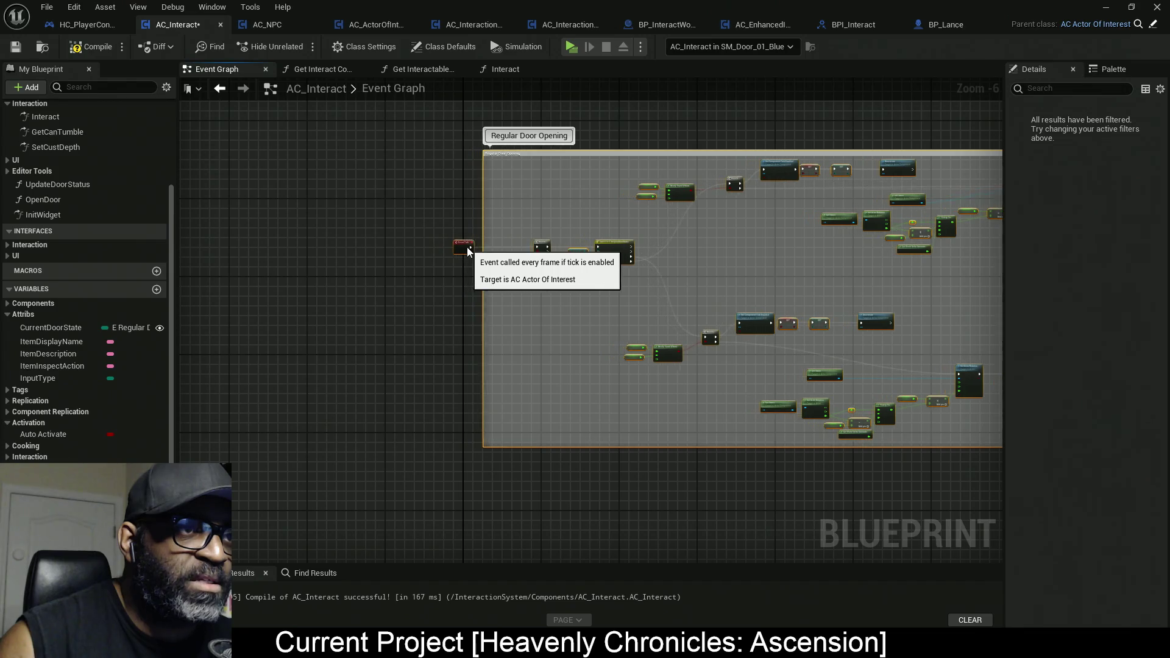
{"action": "left_click_drag", "start_coordinate": [467, 247], "coordinate": [477, 245]}
{"action": "left_click", "coordinate": [463, 323]}
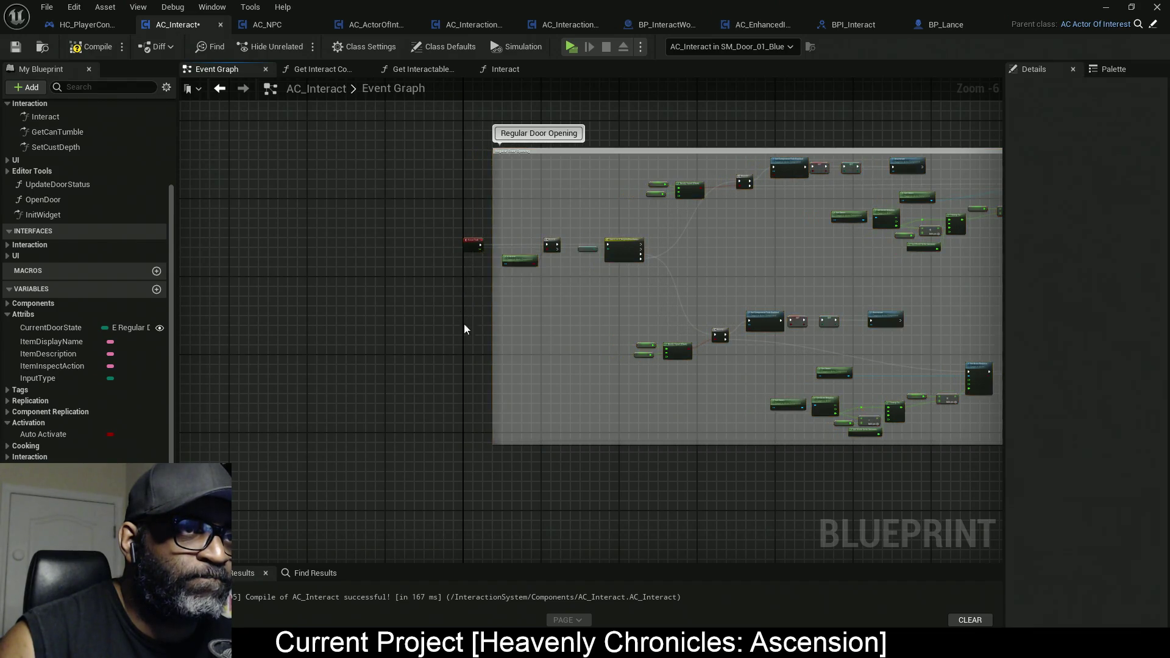
{"action": "scroll", "coordinate": [476, 366], "scroll_direction": "down", "scroll_amount": 5}
{"action": "mouse_move", "coordinate": [483, 418]}
{"action": "left_mouse_down"}
{"action": "mouse_move", "coordinate": [488, 295]}
{"action": "mouse_move", "coordinate": [570, 482]}
{"action": "left_mouse_up"}
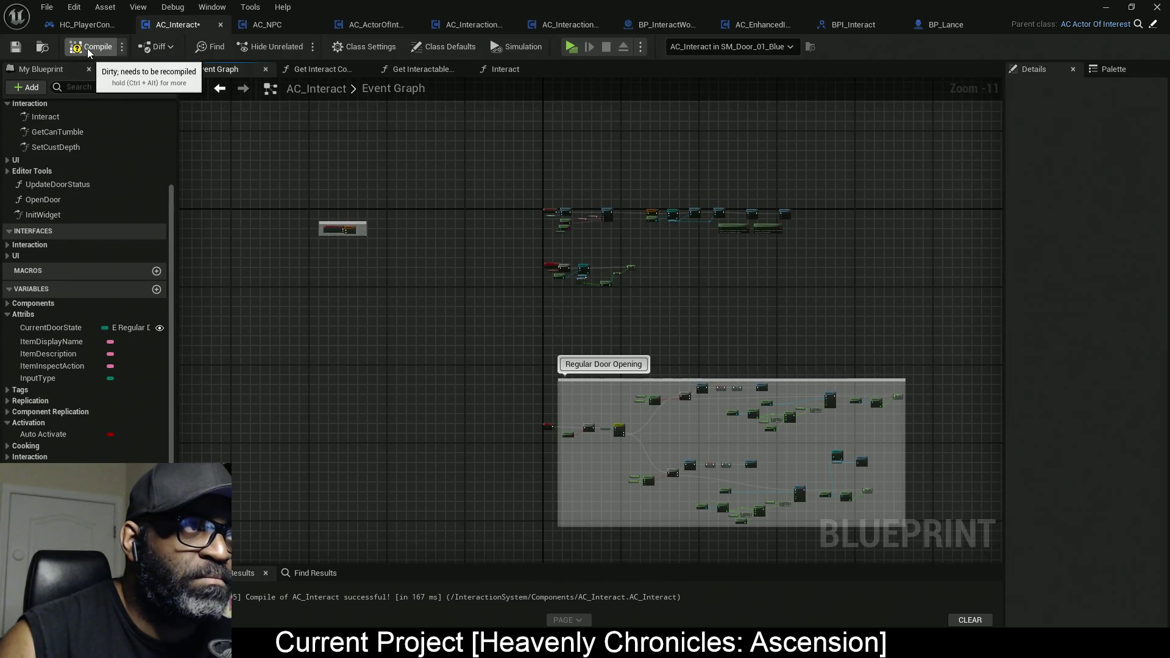
Select the whole SetFullyOpenedDoor node cluster and drag it left, away from the door comment.
{"action": "scroll", "coordinate": [550, 244], "scroll_direction": "up", "scroll_amount": 10}
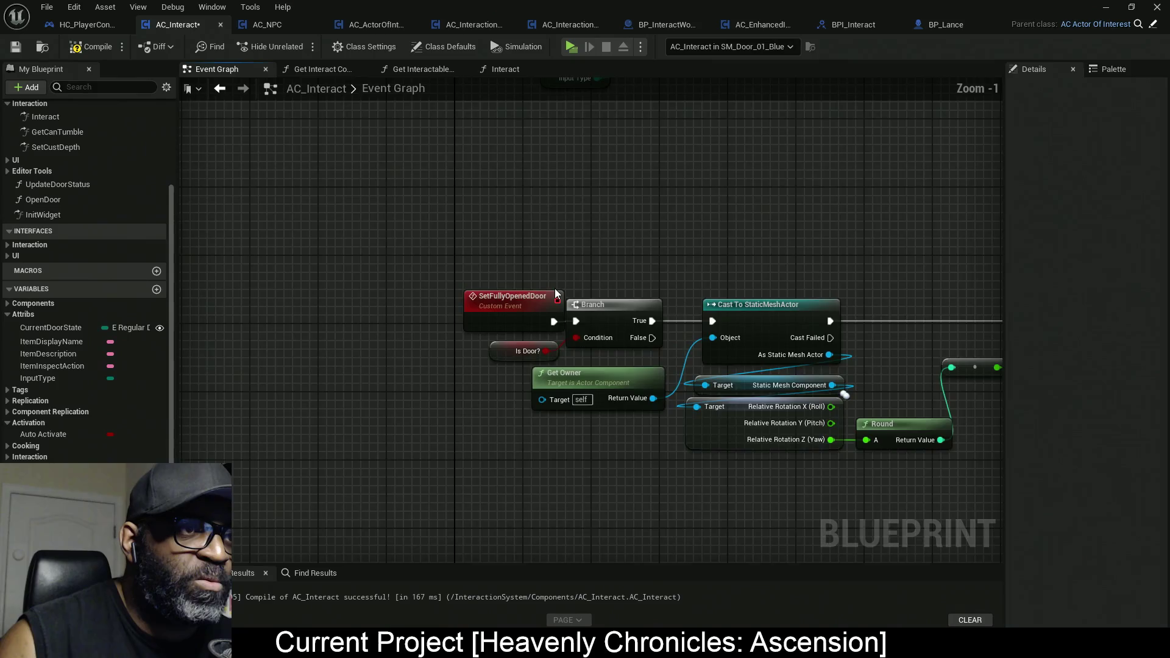
{"action": "scroll", "coordinate": [554, 288], "scroll_direction": "down", "scroll_amount": 4}
{"action": "scroll", "coordinate": [588, 281], "scroll_direction": "up", "scroll_amount": 5}
{"action": "scroll", "coordinate": [587, 281], "scroll_direction": "down", "scroll_amount": 2}
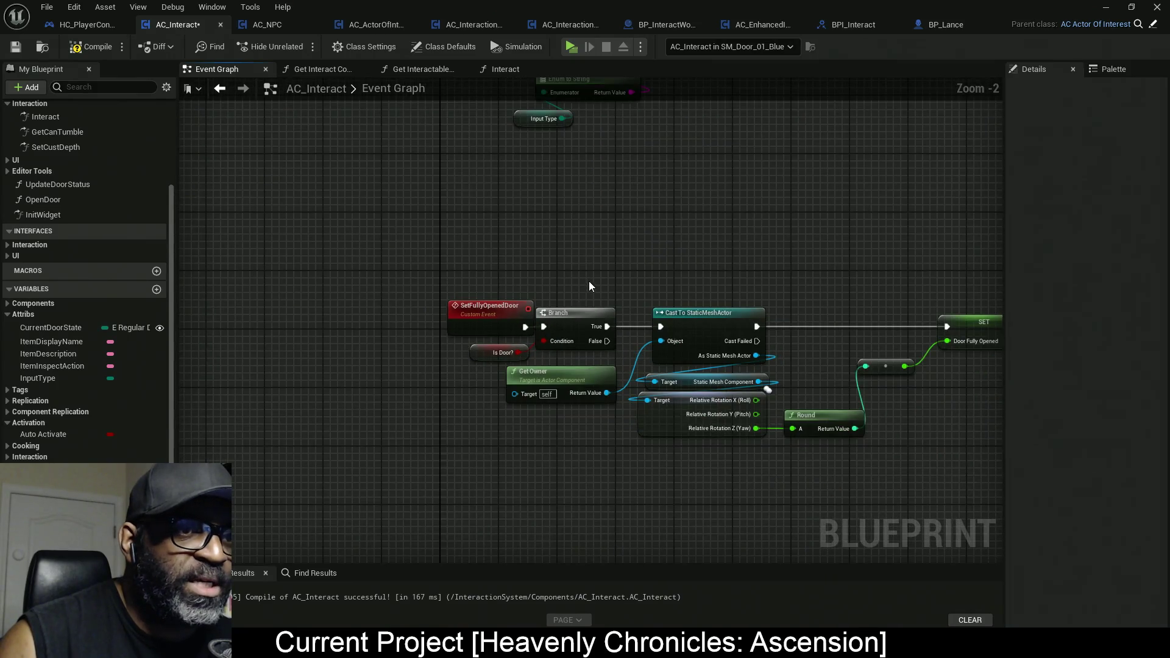
{"action": "mouse_move", "coordinate": [838, 277]}
{"action": "left_mouse_down"}
{"action": "mouse_move", "coordinate": [649, 270]}
{"action": "mouse_move", "coordinate": [709, 234]}
{"action": "left_mouse_up"}
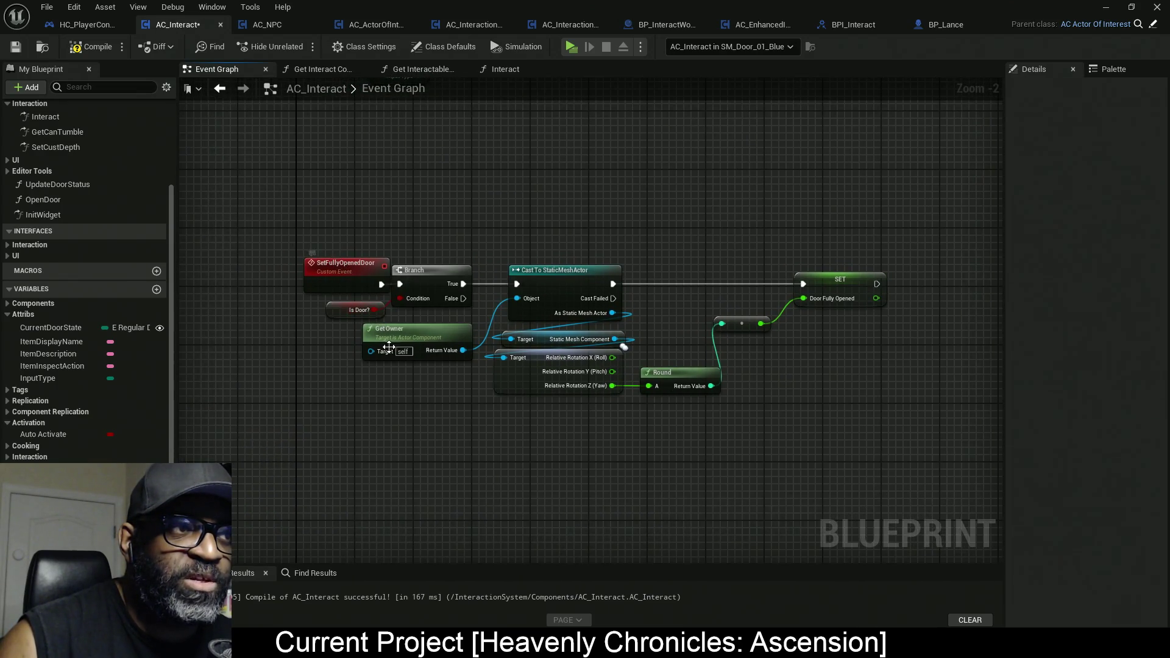
{"action": "scroll", "coordinate": [396, 354], "scroll_direction": "down", "scroll_amount": 1}
{"action": "left_click_drag", "start_coordinate": [283, 185], "coordinate": [367, 280]}
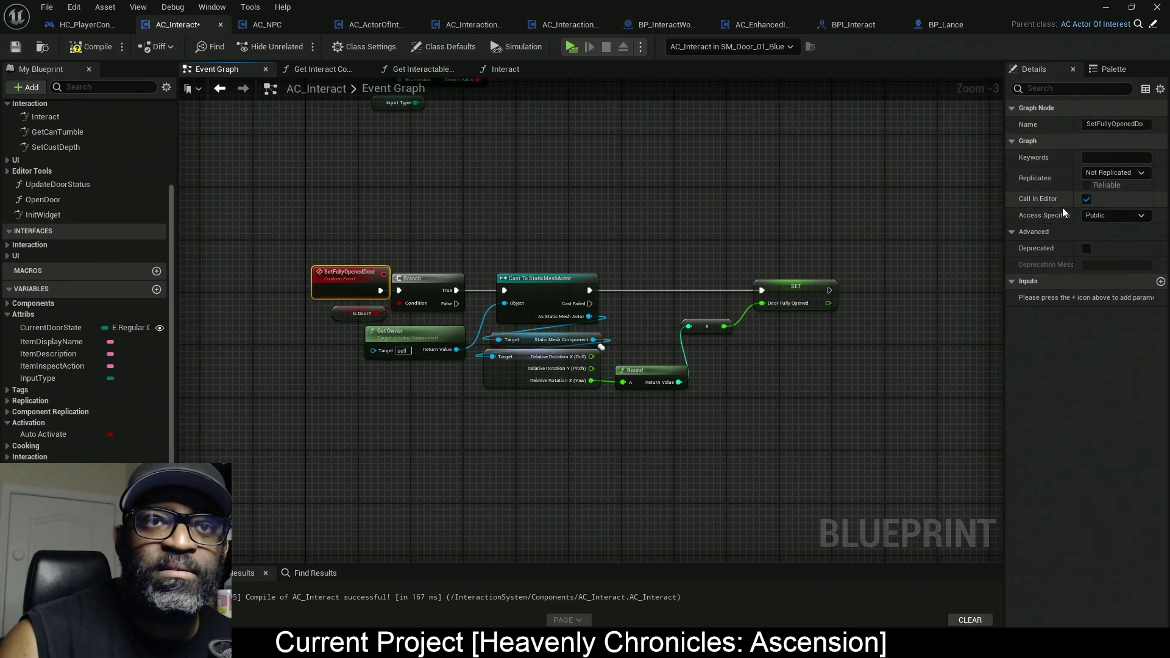
{"action": "scroll", "coordinate": [332, 240], "scroll_direction": "down", "scroll_amount": 6}
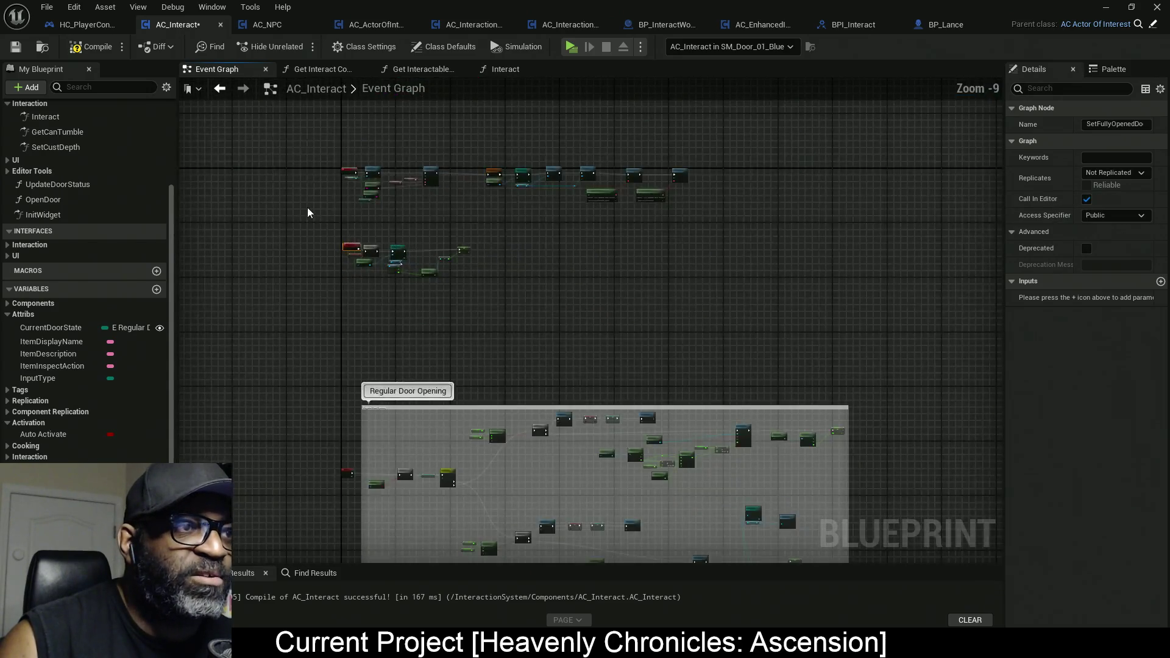
{"action": "left_click_drag", "start_coordinate": [309, 210], "coordinate": [541, 313]}
{"action": "left_click_drag", "start_coordinate": [692, 244], "coordinate": [381, 235]}
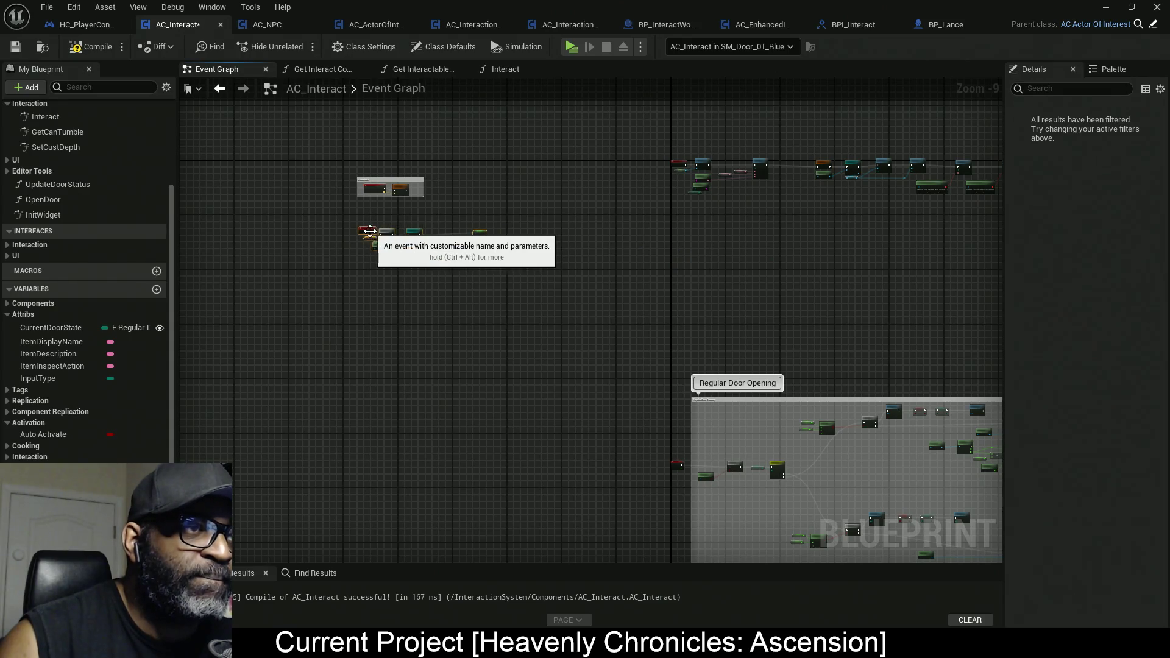
{"action": "scroll", "coordinate": [372, 236], "scroll_direction": "up", "scroll_amount": 5}
Comment the selected SetFullyOpenedDoor nodes as 'Editor tool DO NOT DELETE' and recompile AC_Interact.
{"action": "type", "text": "c"}
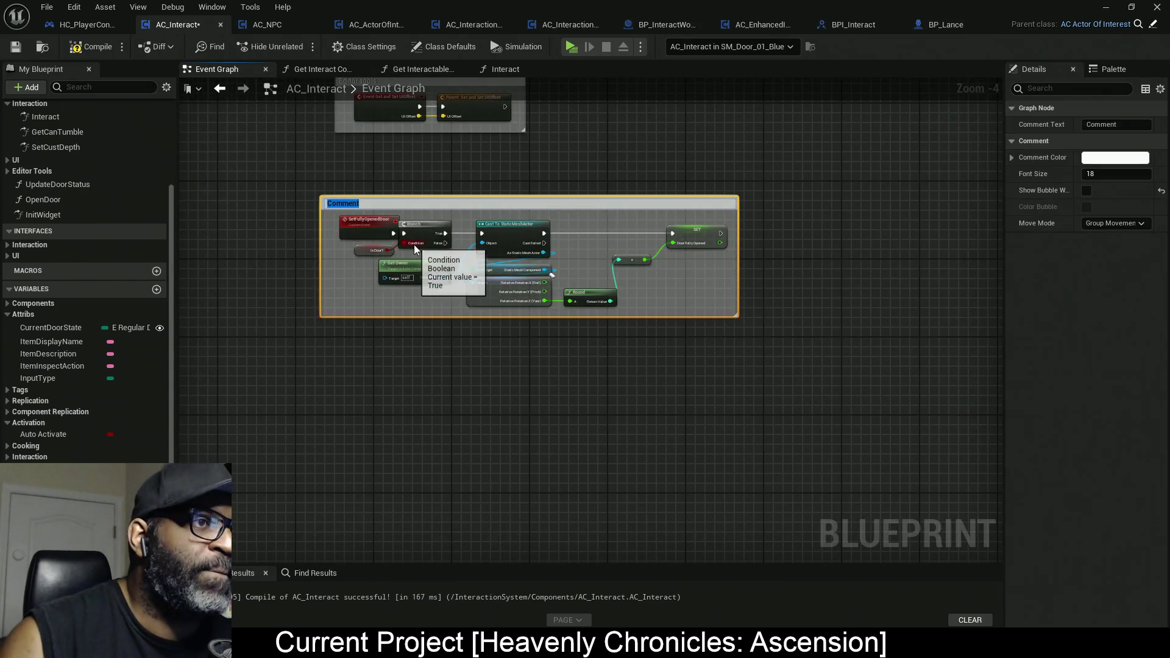
{"action": "type", "text": "E"}
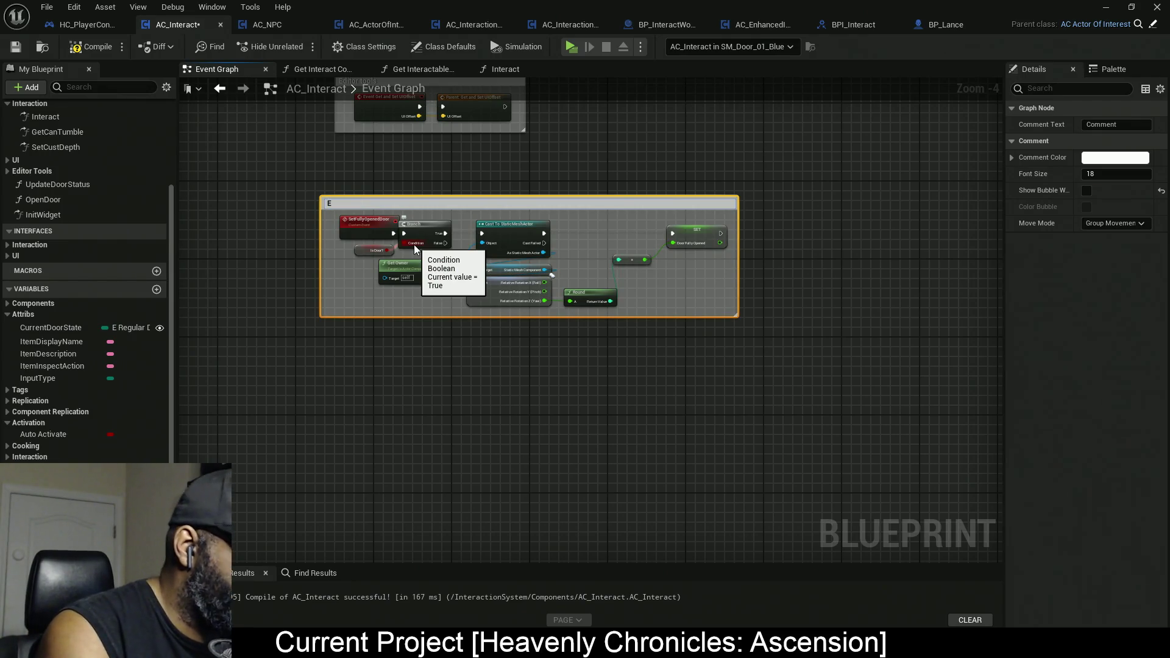
{"action": "type", "text": "di"}
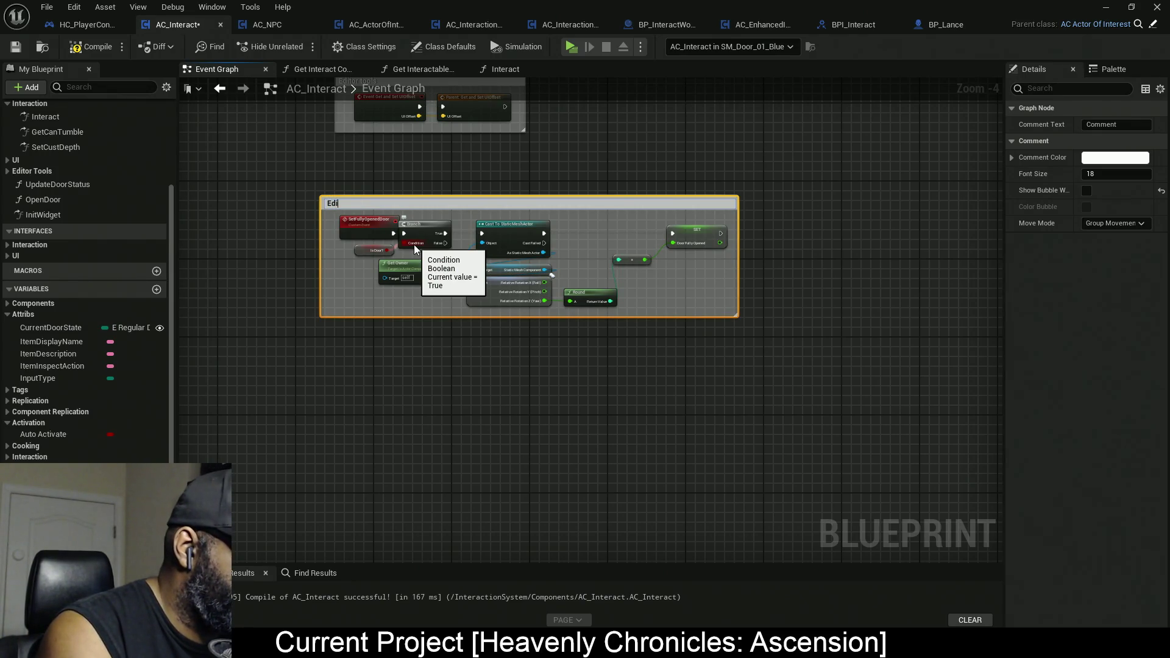
{"action": "type", "text": "tr tool"}
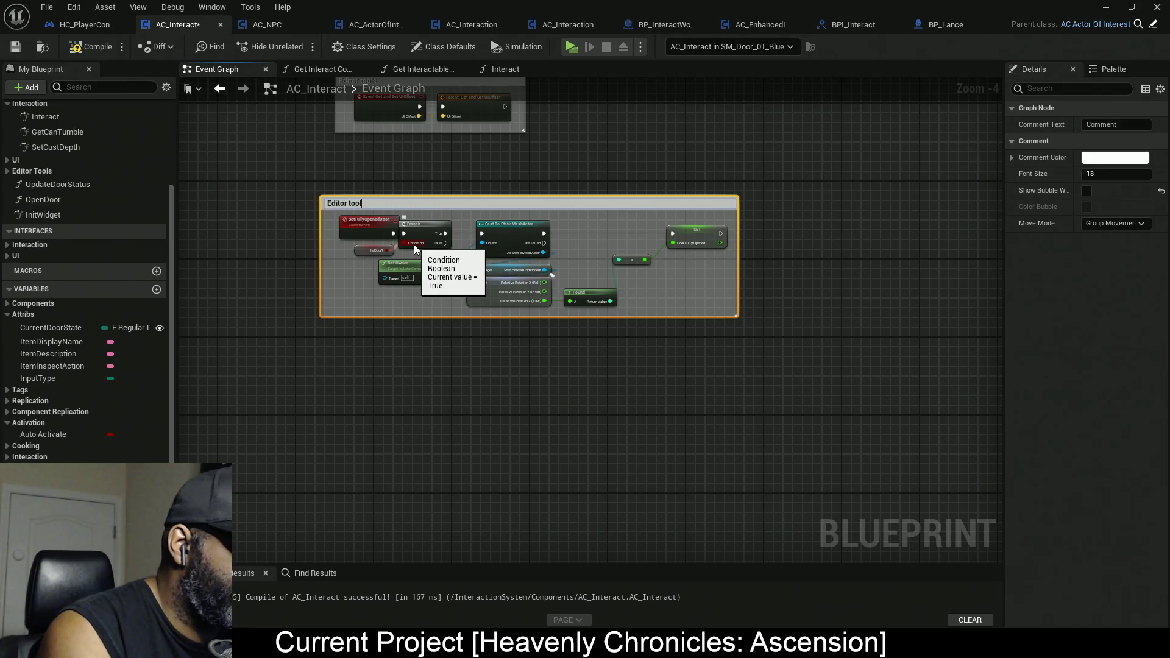
{"action": "type", "text": " DO NOT"}
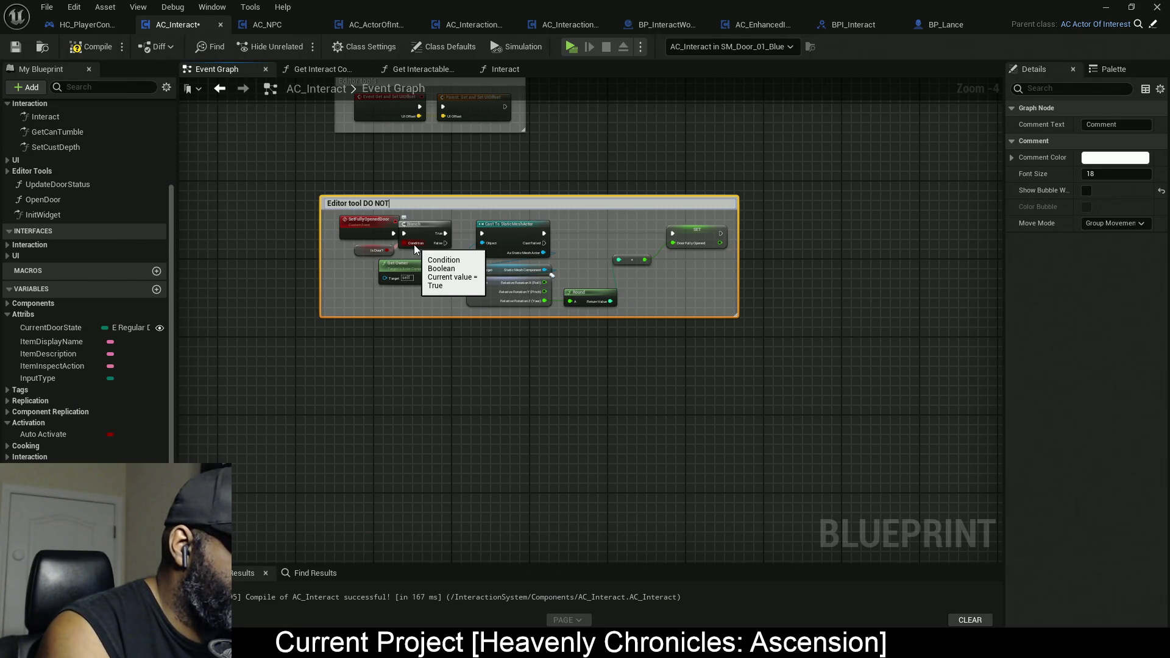
{"action": "type", "text": " DELETE"}
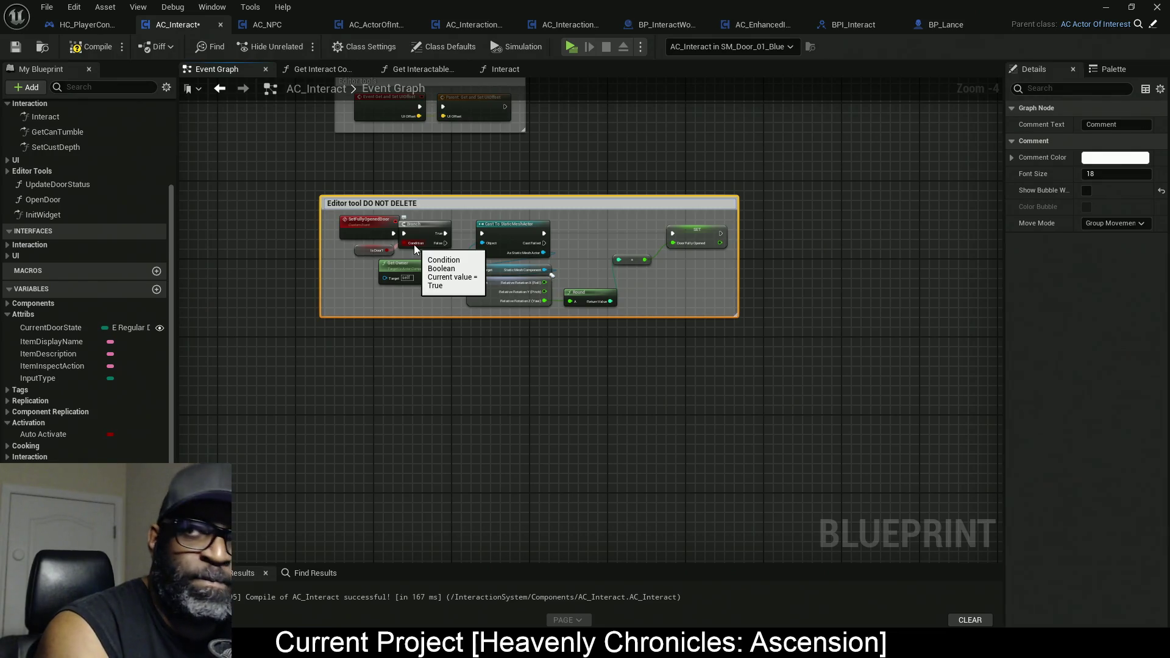
{"action": "key", "text": "Return"}
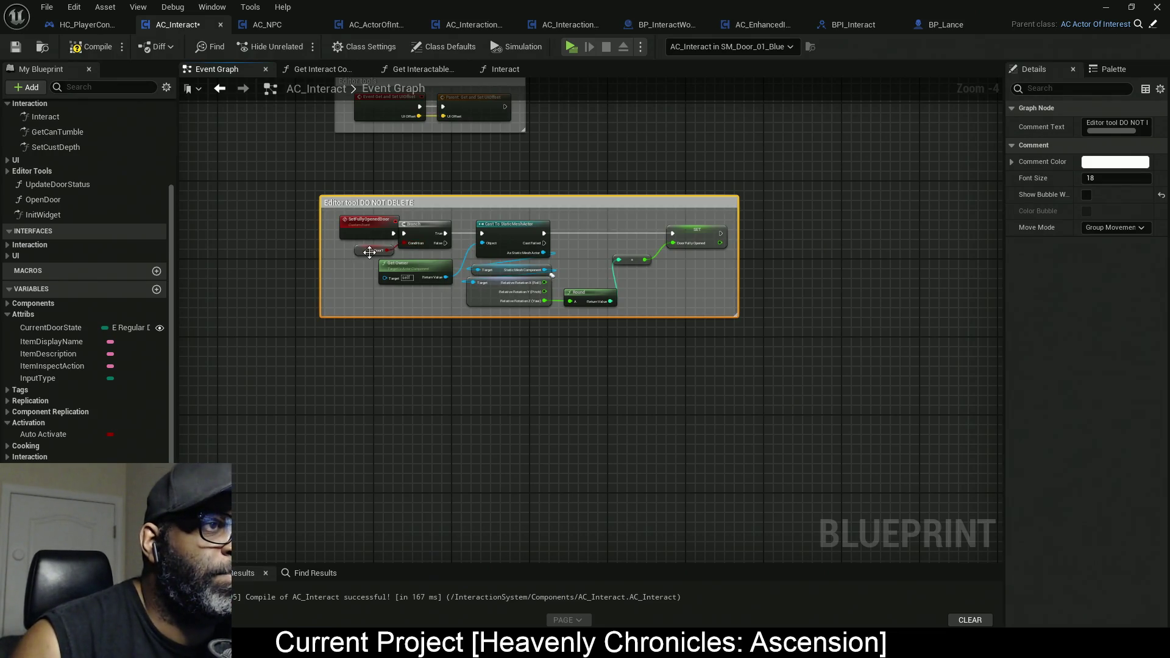
{"action": "scroll", "coordinate": [370, 253], "scroll_direction": "up", "scroll_amount": 2}
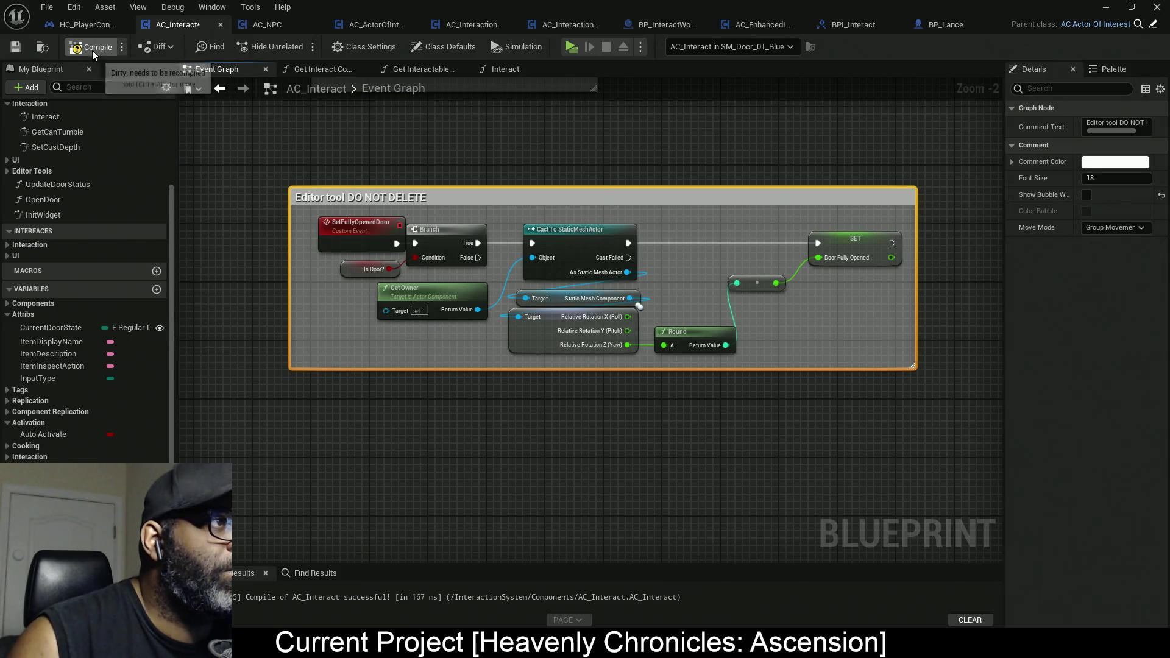
{"action": "left_click", "coordinate": [92, 50]}
{"action": "scroll", "coordinate": [645, 171], "scroll_direction": "down", "scroll_amount": 6}
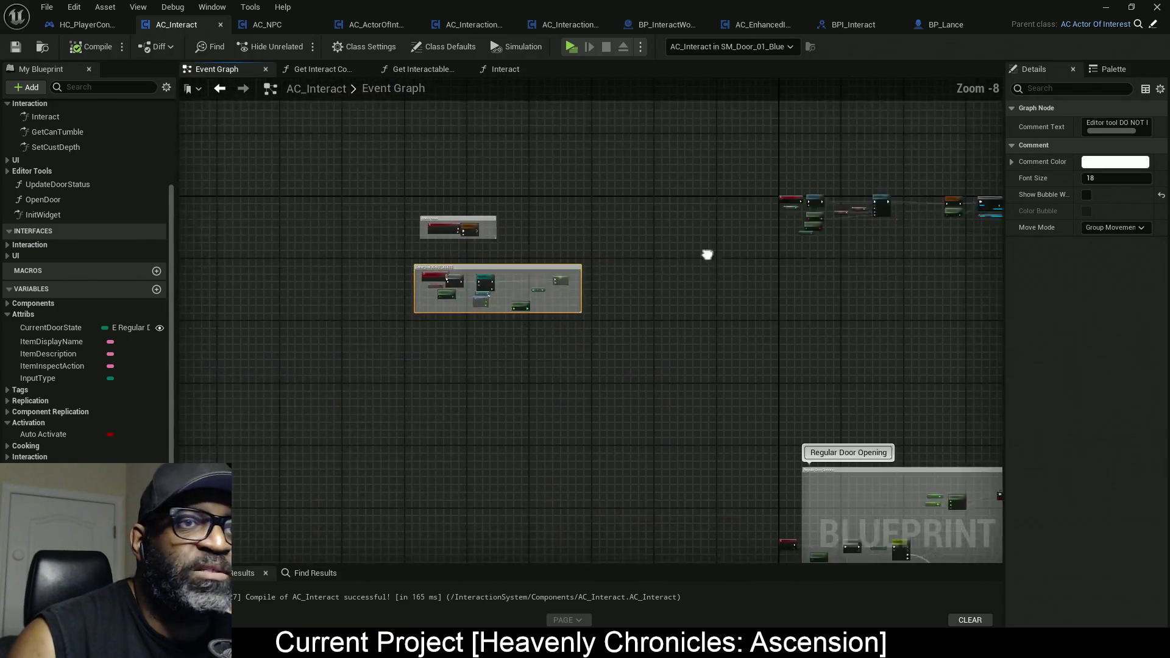
{"action": "scroll", "coordinate": [707, 254], "scroll_direction": "up", "scroll_amount": 6}
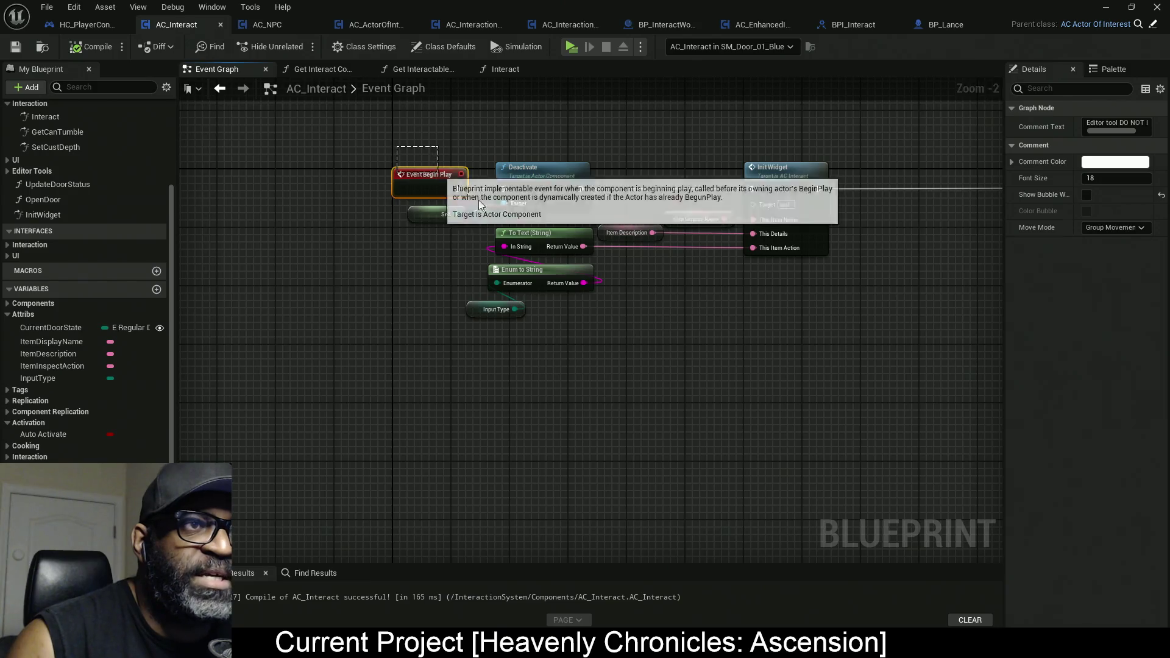
Close the graph tabs to the right of AC_Interact's Event Graph.
{"action": "scroll", "coordinate": [477, 200], "scroll_direction": "down", "scroll_amount": 5}
{"action": "mouse_move", "coordinate": [668, 378]}
{"action": "left_mouse_down"}
{"action": "mouse_move", "coordinate": [705, 277]}
{"action": "mouse_move", "coordinate": [695, 256]}
{"action": "mouse_move", "coordinate": [605, 258]}
{"action": "left_mouse_up"}
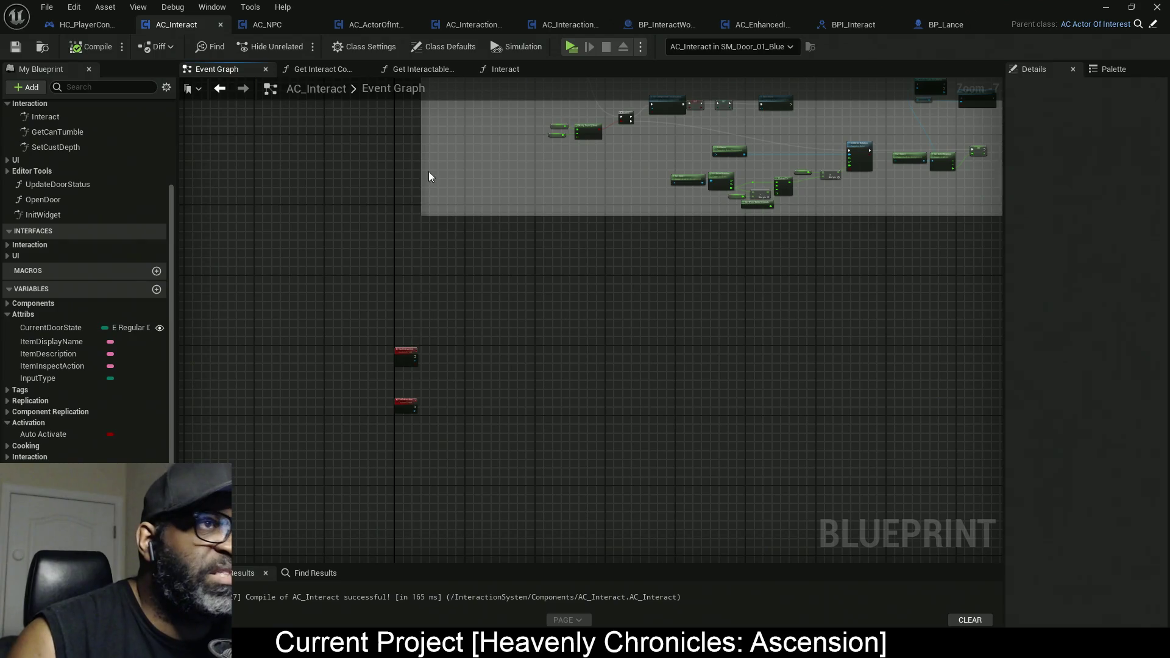
{"action": "right_click", "coordinate": [230, 72]}
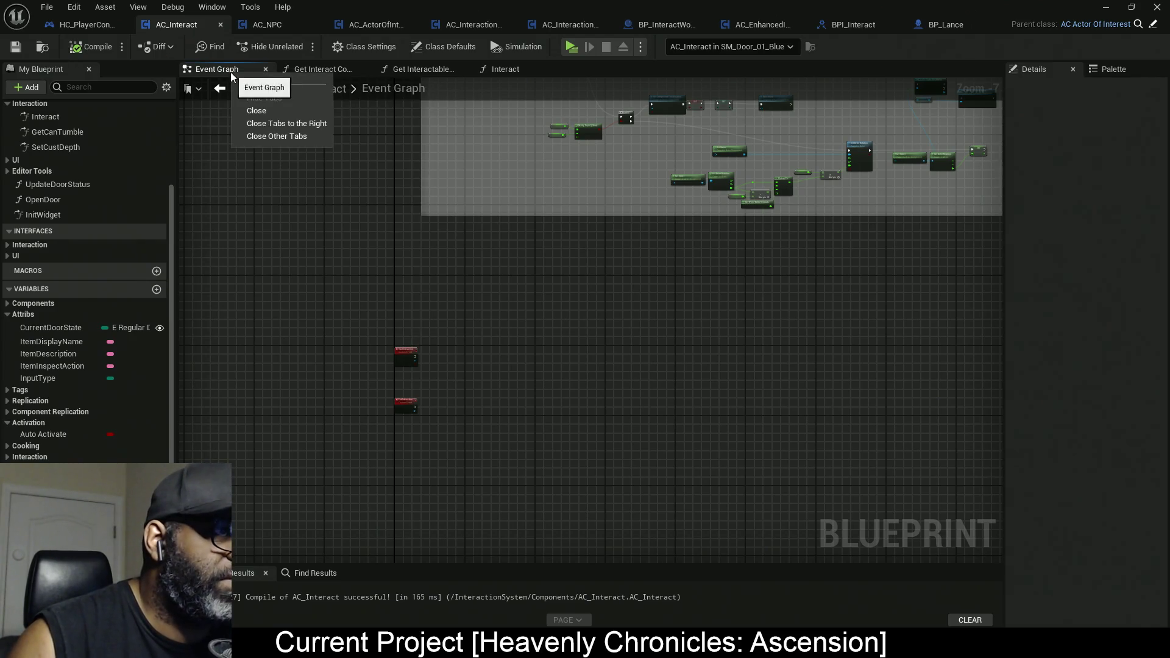
{"action": "left_click", "coordinate": [287, 122]}
Open the Interact function graph with its Is Door? branch.
{"action": "scroll", "coordinate": [27, 259], "scroll_direction": "up", "scroll_amount": 5}
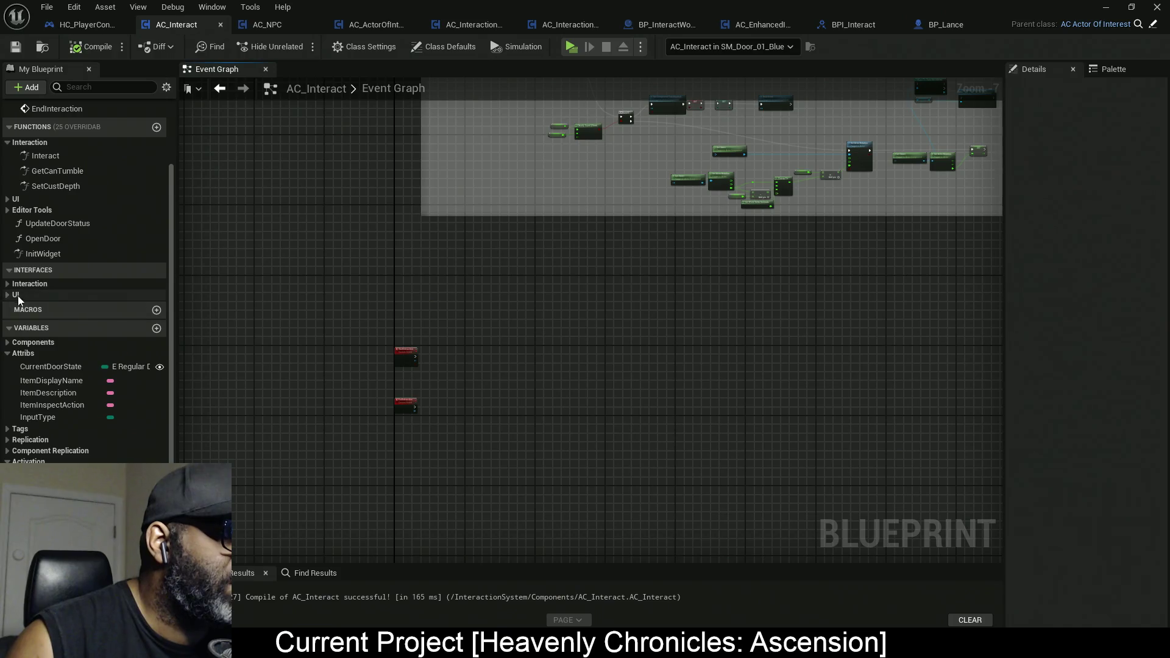
{"action": "scroll", "coordinate": [82, 294], "scroll_direction": "up", "scroll_amount": 2}
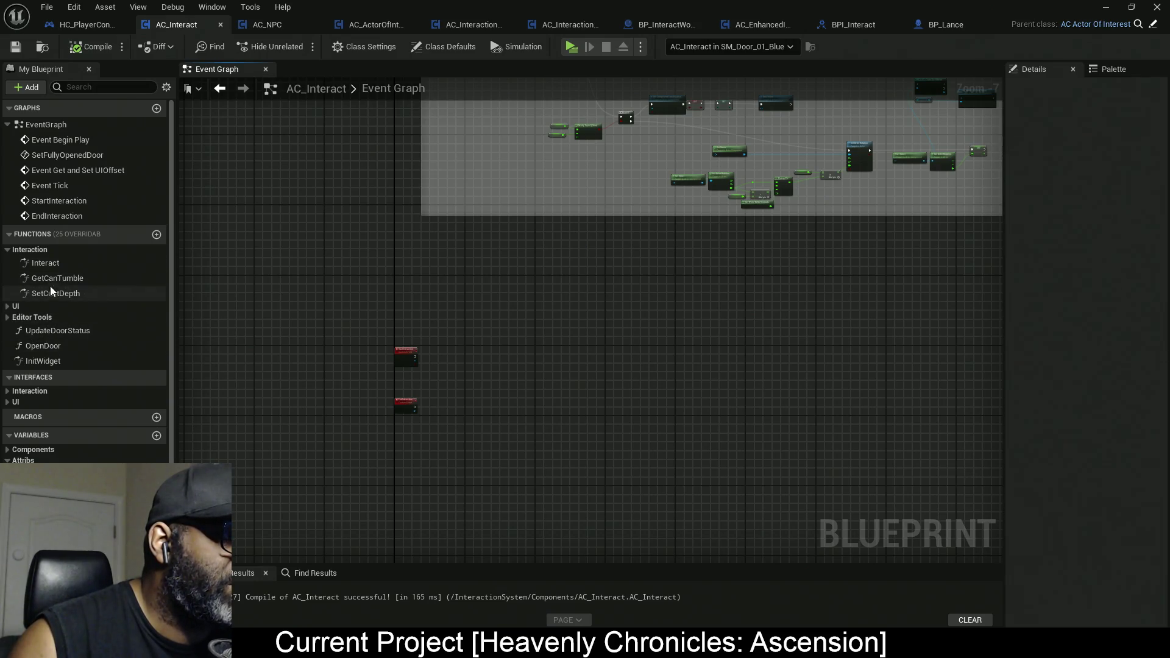
{"action": "double_click", "coordinate": [46, 263]}
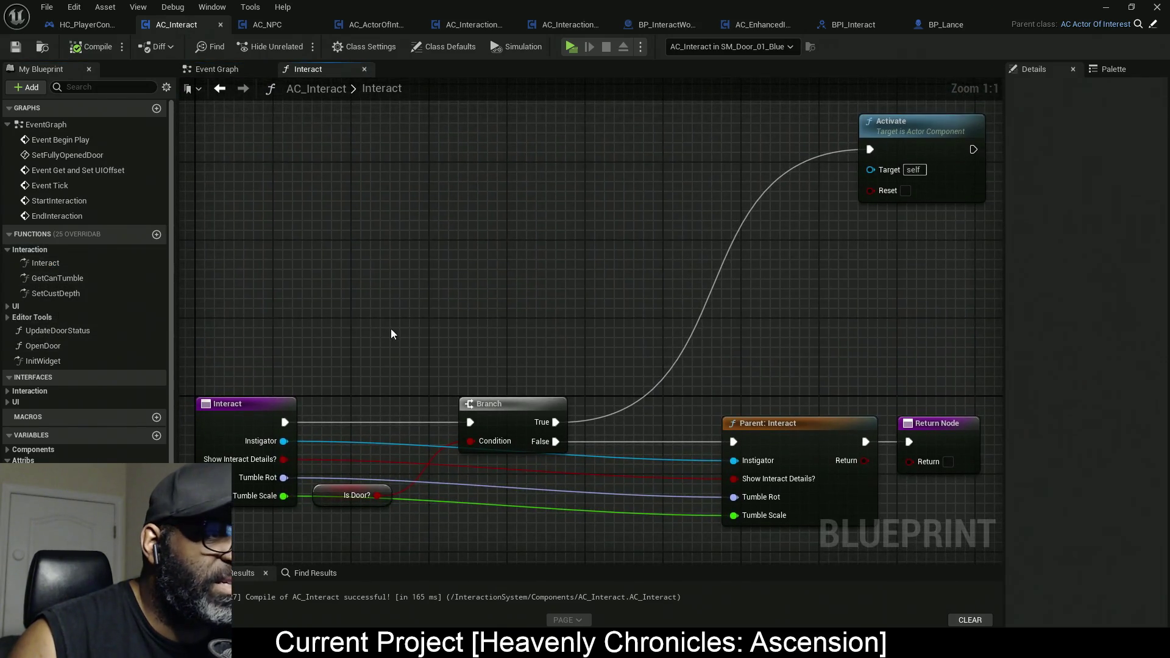
{"action": "scroll", "coordinate": [612, 323], "scroll_direction": "down", "scroll_amount": 4}
{"action": "scroll", "coordinate": [620, 307], "scroll_direction": "up", "scroll_amount": 4}
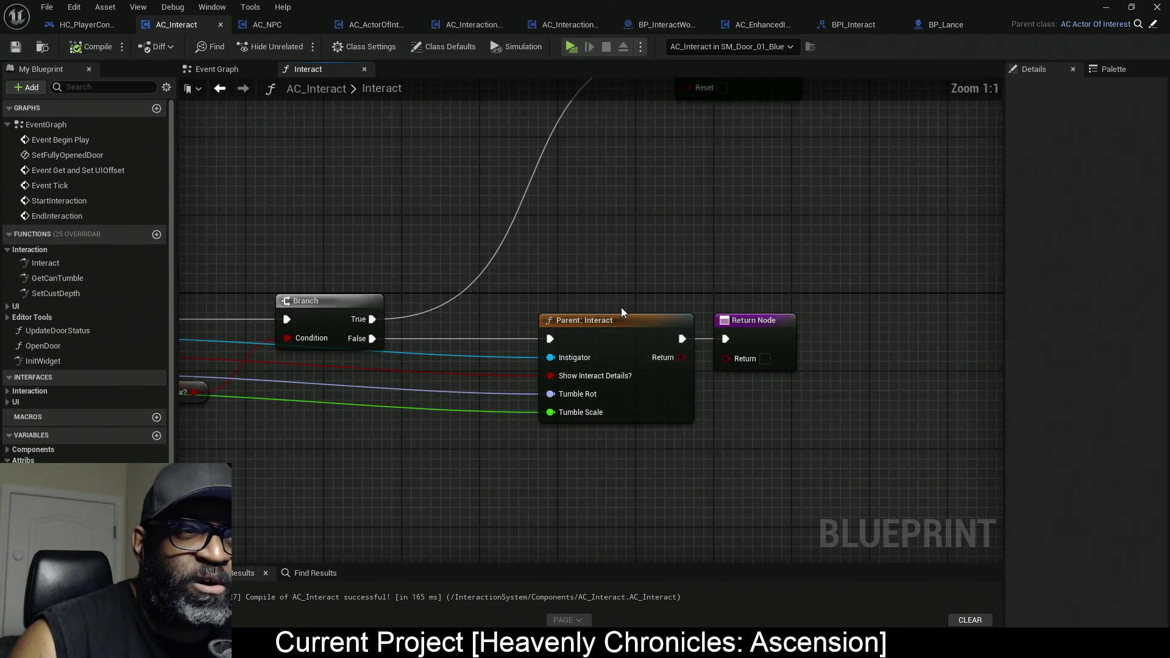
{"action": "scroll", "coordinate": [621, 307], "scroll_direction": "down", "scroll_amount": 4}
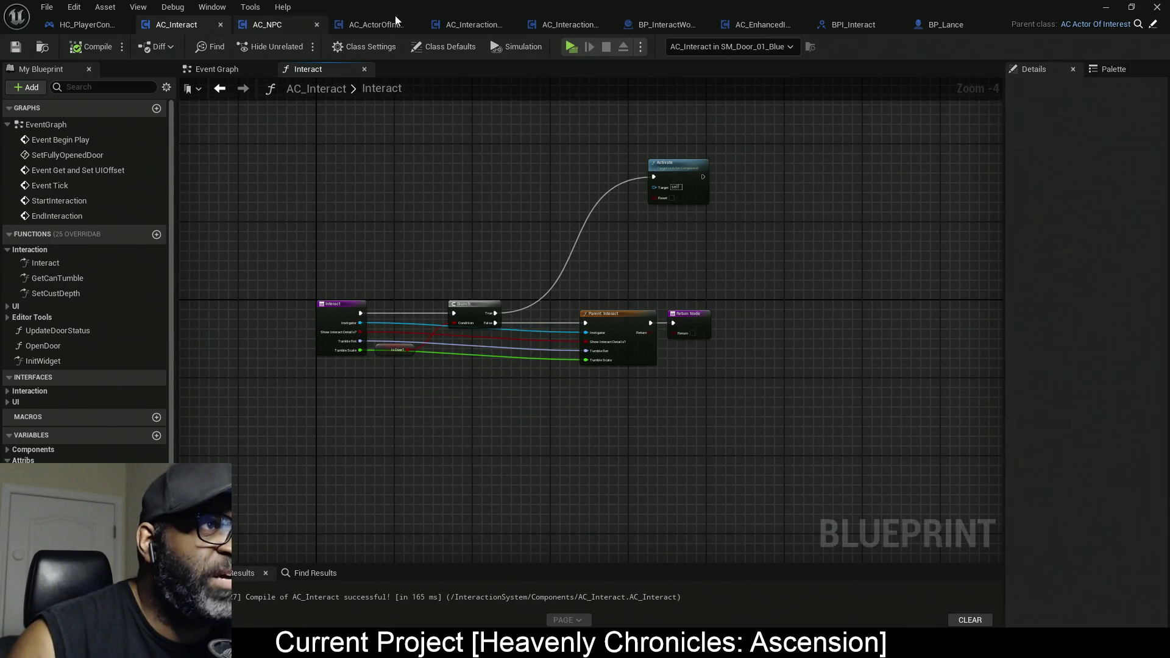
In AC_ActorOfInterest, open the InitWidget function and expand Interfaces > Interaction in My Blueprint.
{"action": "left_click", "coordinate": [1152, 25]}
{"action": "scroll", "coordinate": [453, 186], "scroll_direction": "up", "scroll_amount": 2}
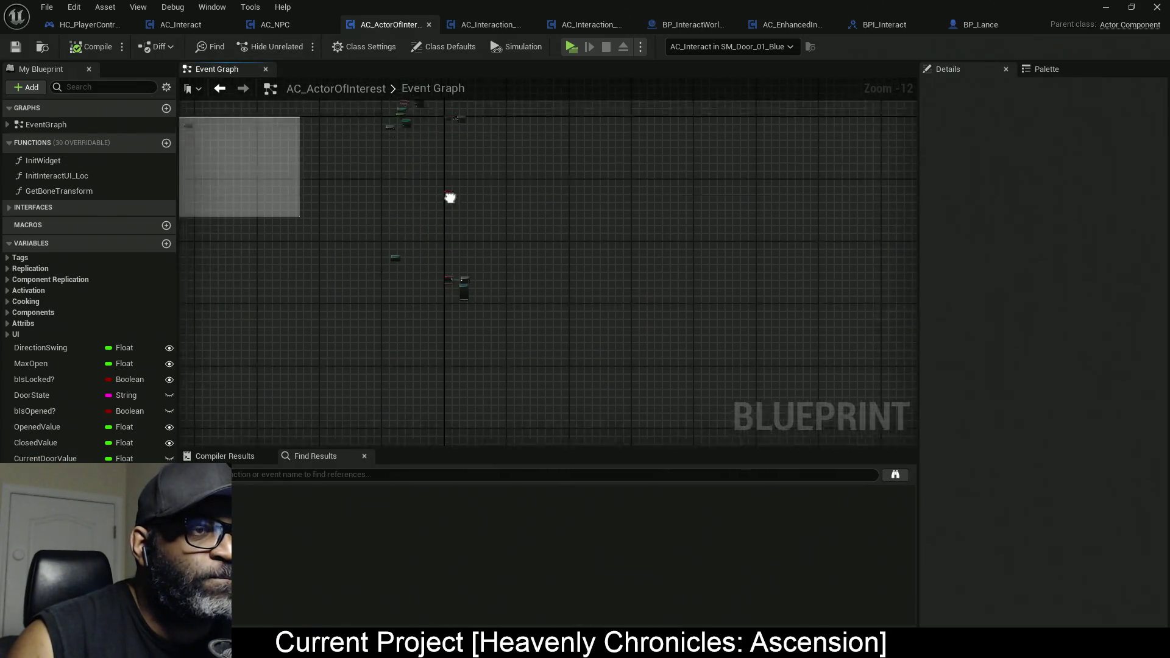
{"action": "scroll", "coordinate": [448, 207], "scroll_direction": "down", "scroll_amount": 2}
{"action": "scroll", "coordinate": [447, 222], "scroll_direction": "up", "scroll_amount": 2}
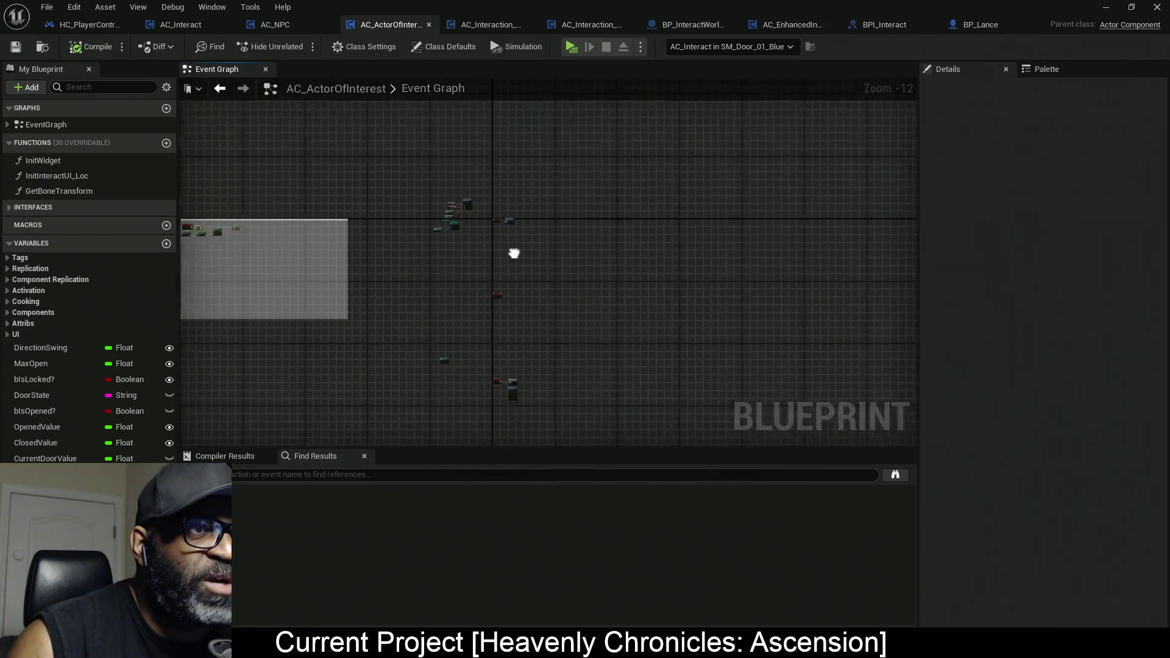
{"action": "scroll", "coordinate": [554, 188], "scroll_direction": "down", "scroll_amount": 2}
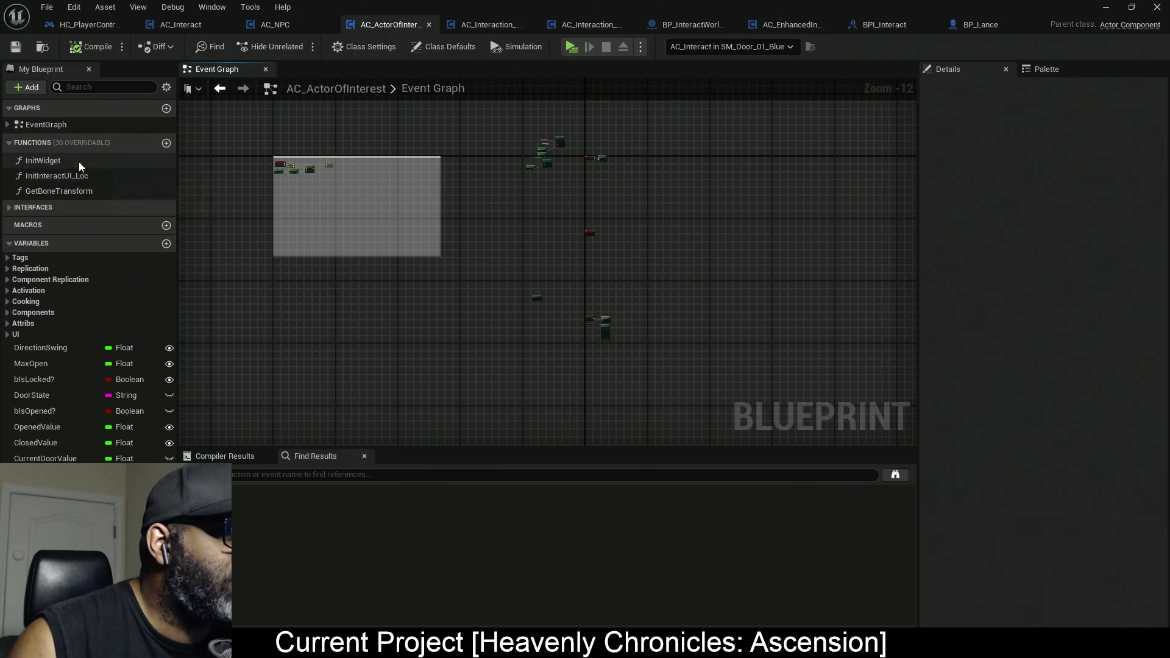
{"action": "double_click", "coordinate": [55, 161]}
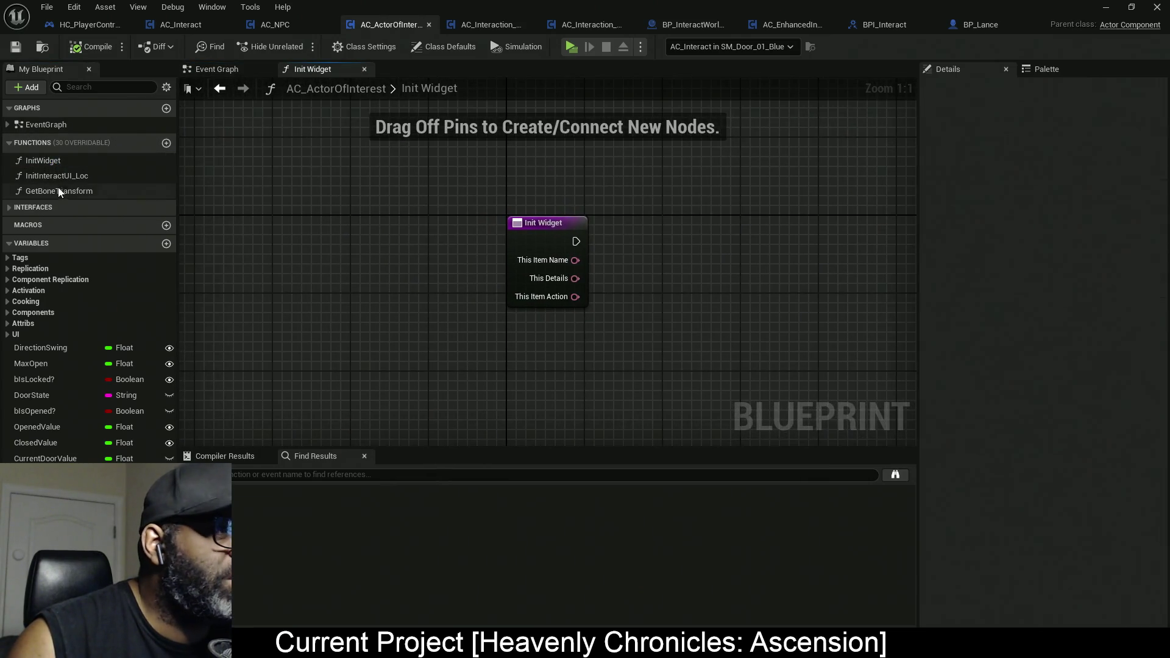
{"action": "left_click", "coordinate": [18, 208]}
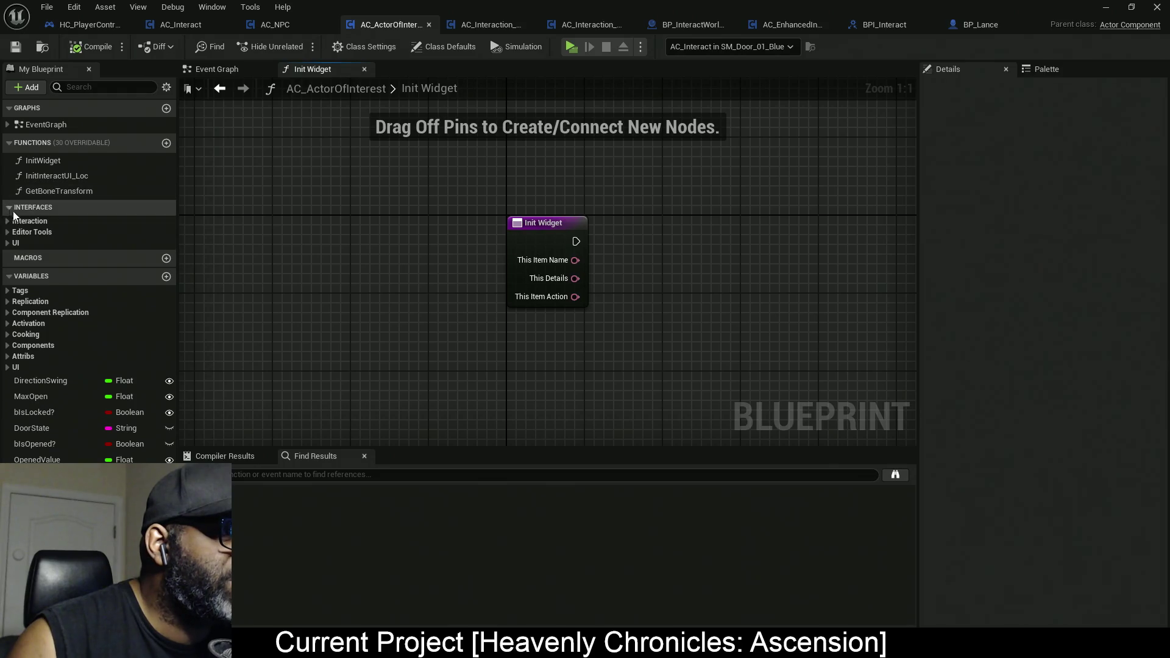
{"action": "left_click", "coordinate": [7, 221]}
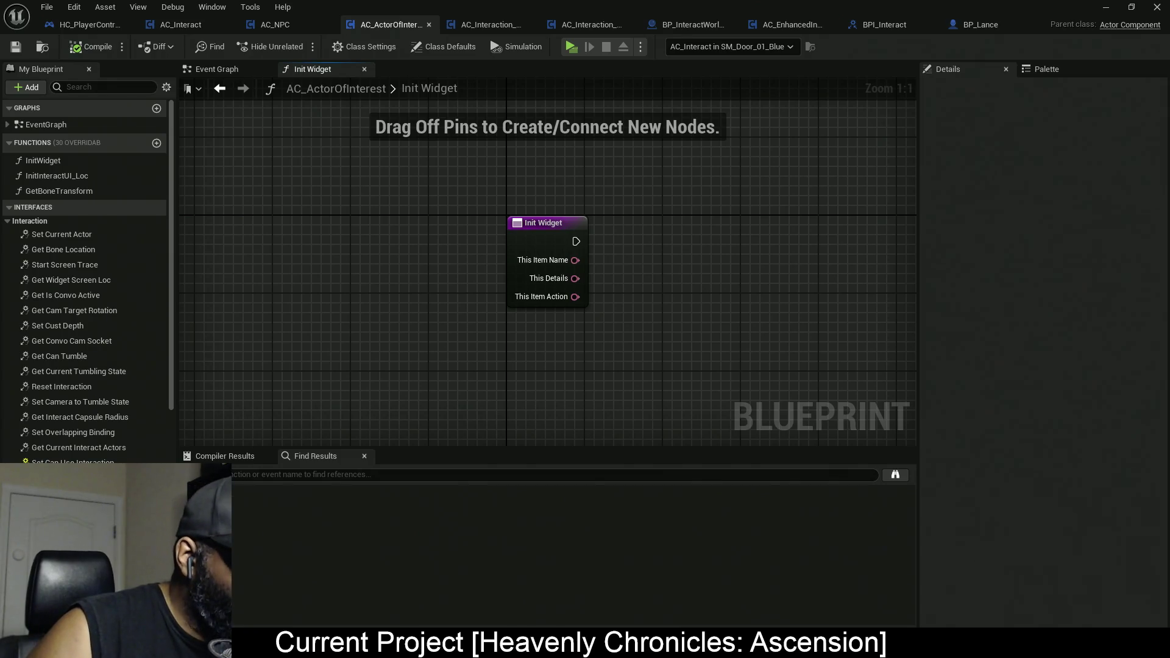
Switch to HC_PlayerController and inspect its Combat Logic comment group.
{"action": "left_click", "coordinate": [74, 26]}
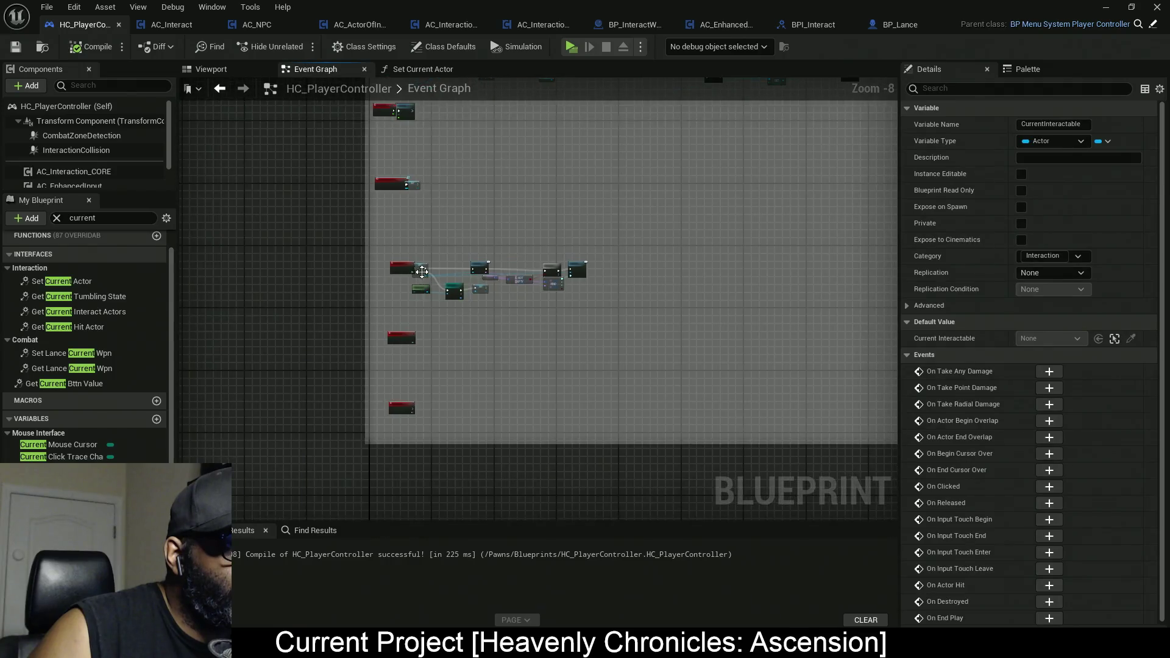
{"action": "scroll", "coordinate": [401, 254], "scroll_direction": "up", "scroll_amount": 8}
{"action": "scroll", "coordinate": [398, 254], "scroll_direction": "down", "scroll_amount": 10}
{"action": "scroll", "coordinate": [417, 275], "scroll_direction": "down", "scroll_amount": 2}
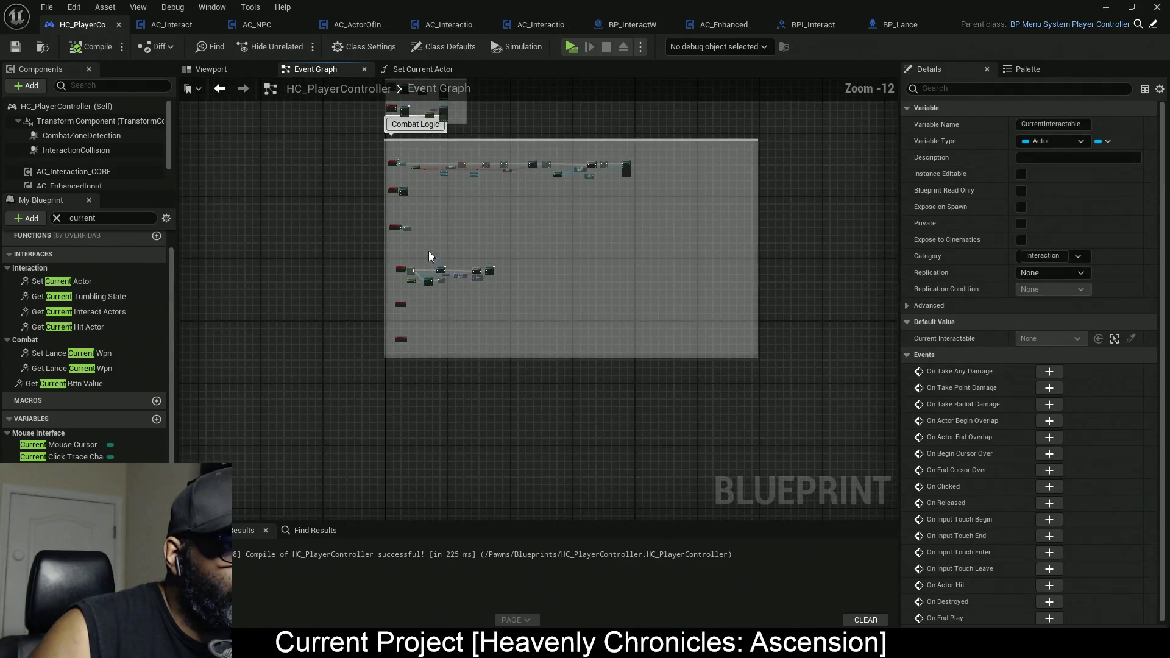
{"action": "mouse_move", "coordinate": [431, 262]}
{"action": "left_mouse_down"}
{"action": "mouse_move", "coordinate": [445, 332]}
{"action": "mouse_move", "coordinate": [463, 329]}
{"action": "left_mouse_up"}
{"action": "scroll", "coordinate": [414, 309], "scroll_direction": "up", "scroll_amount": 10}
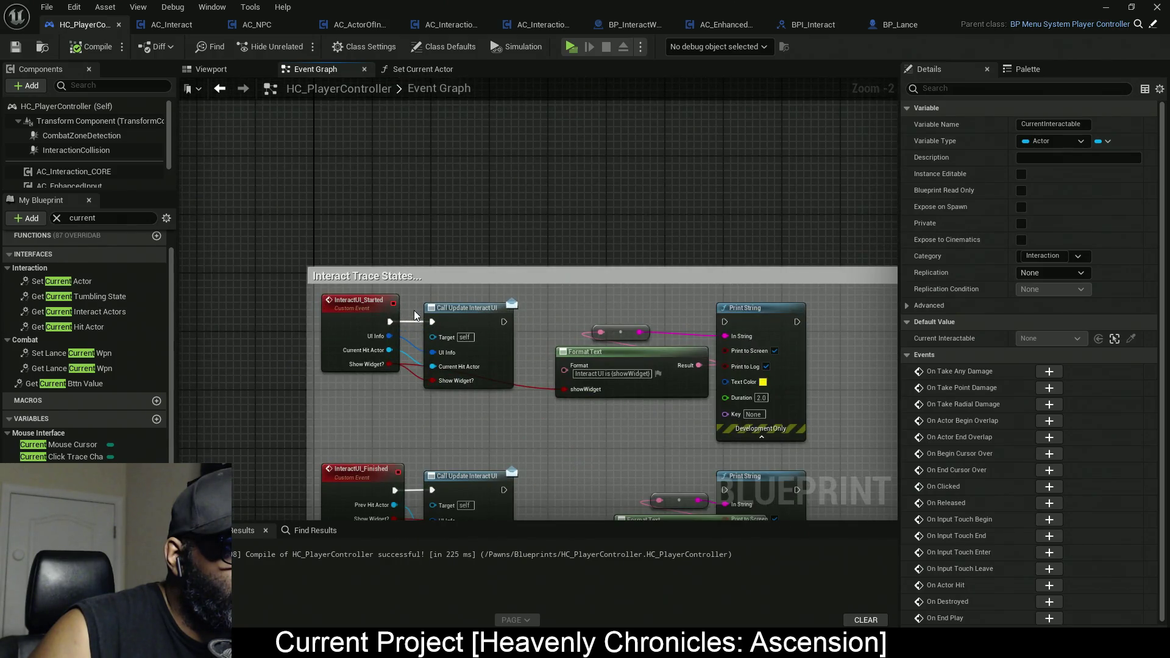
{"action": "scroll", "coordinate": [414, 310], "scroll_direction": "down", "scroll_amount": 6}
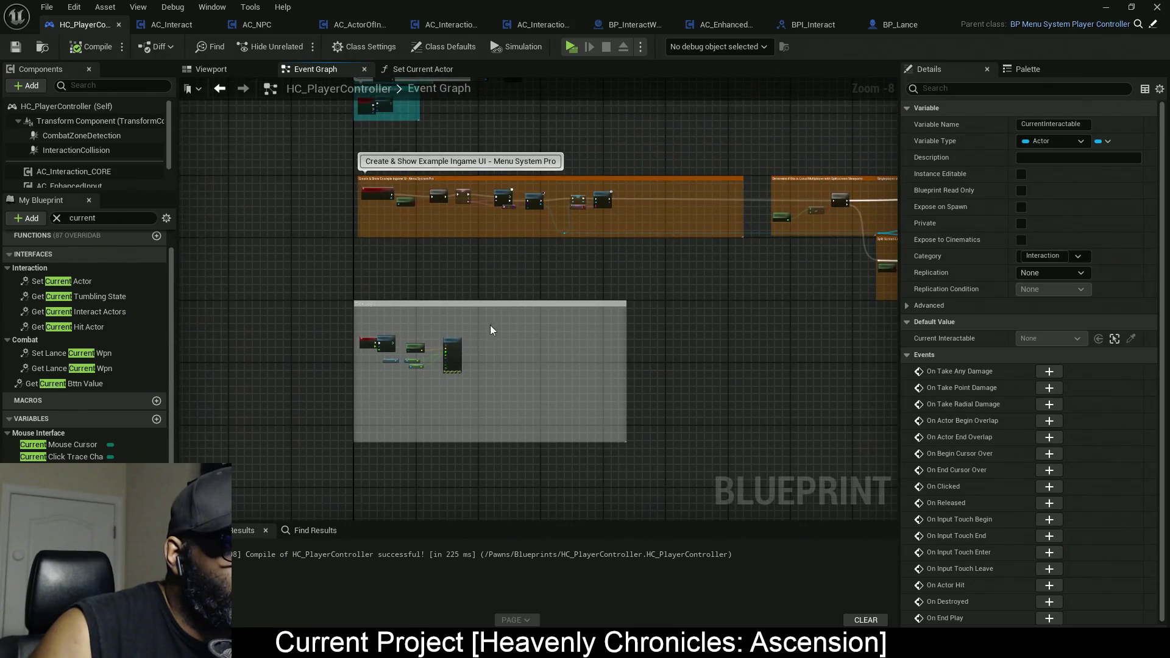
{"action": "scroll", "coordinate": [383, 346], "scroll_direction": "up", "scroll_amount": 8}
{"action": "scroll", "coordinate": [383, 347], "scroll_direction": "down", "scroll_amount": 1}
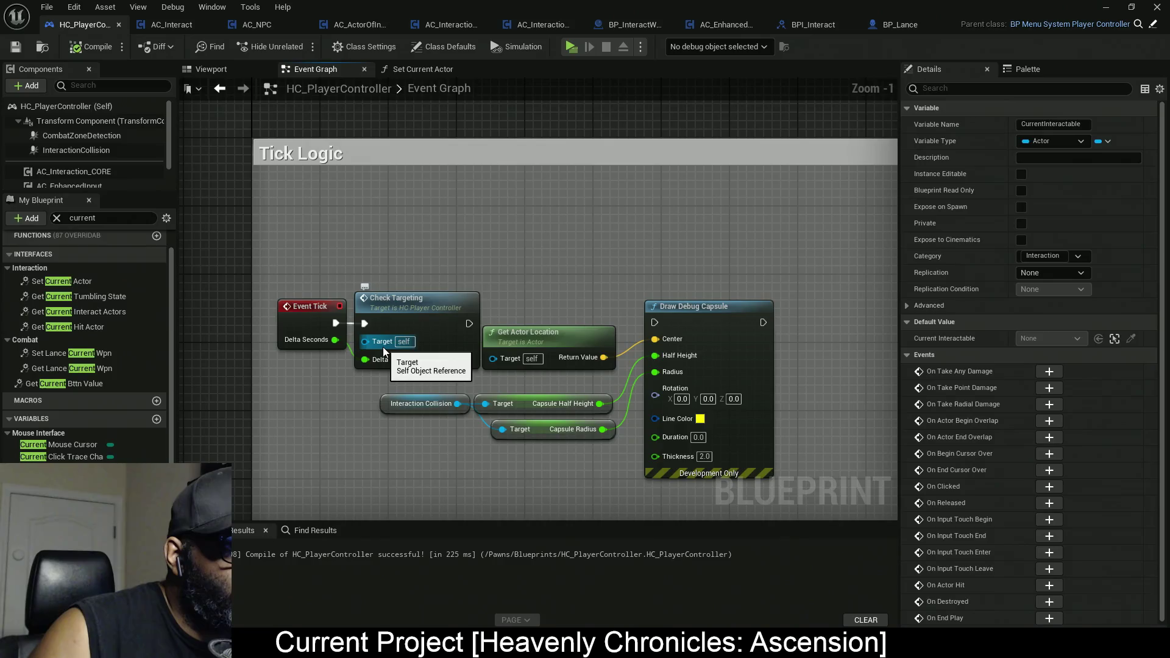
Pan to the OnPossessedPawnChanged and UnPossess events, then the Sequence node's attack bindings.
{"action": "scroll", "coordinate": [383, 347], "scroll_direction": "down", "scroll_amount": 8}
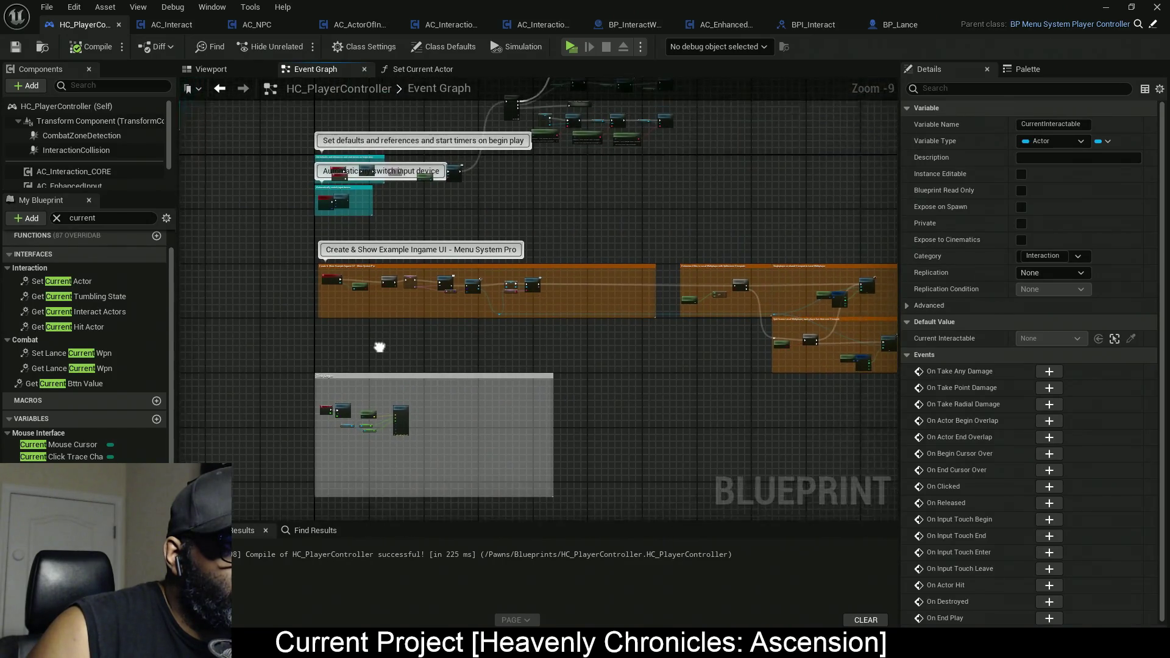
{"action": "scroll", "coordinate": [329, 337], "scroll_direction": "up", "scroll_amount": 5}
{"action": "scroll", "coordinate": [329, 337], "scroll_direction": "down", "scroll_amount": 5}
{"action": "scroll", "coordinate": [488, 324], "scroll_direction": "down", "scroll_amount": 1}
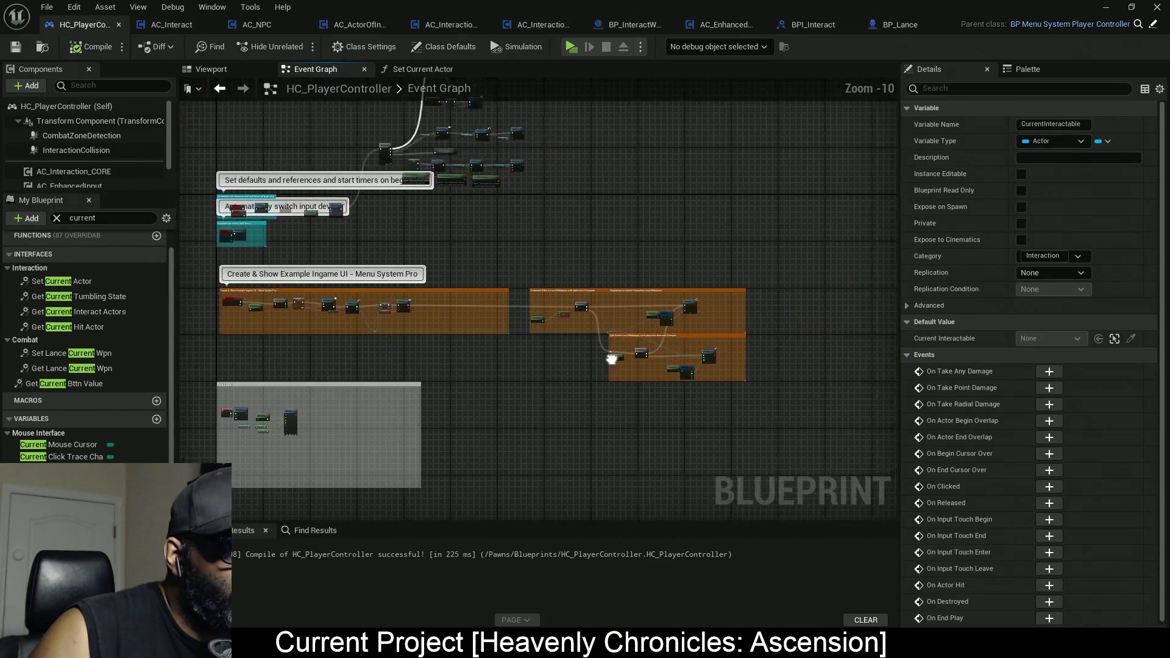
{"action": "mouse_move", "coordinate": [608, 358]}
{"action": "left_mouse_down"}
{"action": "mouse_move", "coordinate": [589, 472]}
{"action": "mouse_move", "coordinate": [772, 471]}
{"action": "mouse_move", "coordinate": [753, 437]}
{"action": "left_mouse_up"}
{"action": "scroll", "coordinate": [590, 345], "scroll_direction": "up", "scroll_amount": 7}
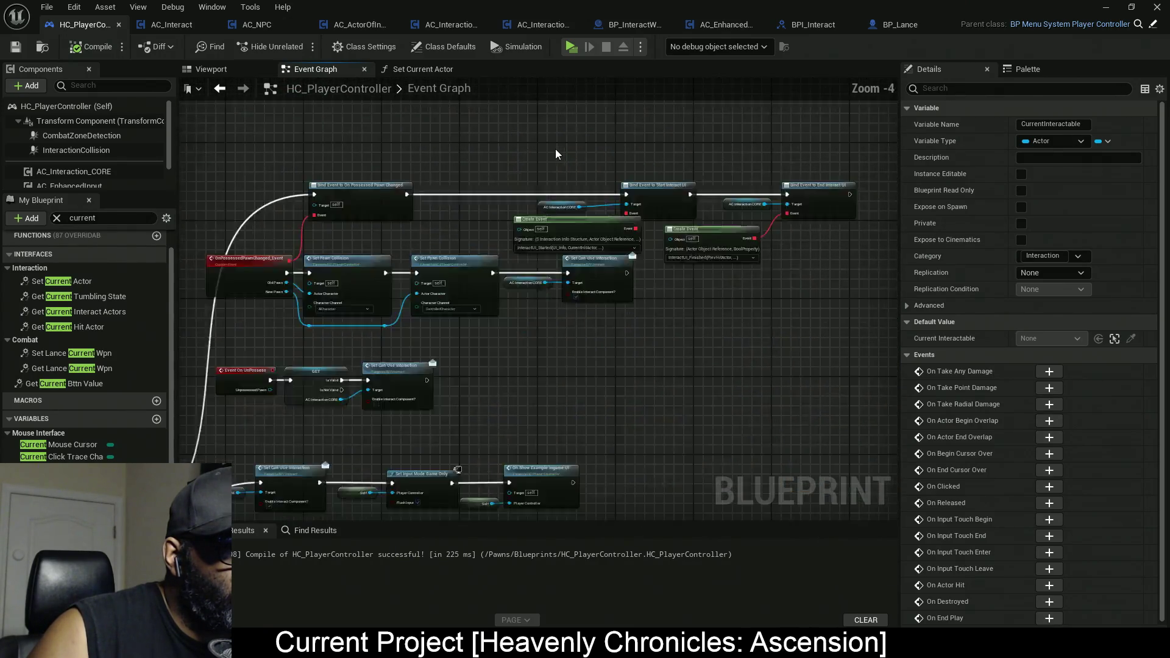
{"action": "mouse_move", "coordinate": [518, 381]}
{"action": "left_mouse_down"}
{"action": "mouse_move", "coordinate": [606, 320]}
{"action": "mouse_move", "coordinate": [701, 153]}
{"action": "mouse_move", "coordinate": [622, 248]}
{"action": "mouse_move", "coordinate": [630, 230]}
{"action": "mouse_move", "coordinate": [517, 331]}
{"action": "mouse_move", "coordinate": [529, 279]}
{"action": "mouse_move", "coordinate": [467, 272]}
{"action": "left_mouse_up"}
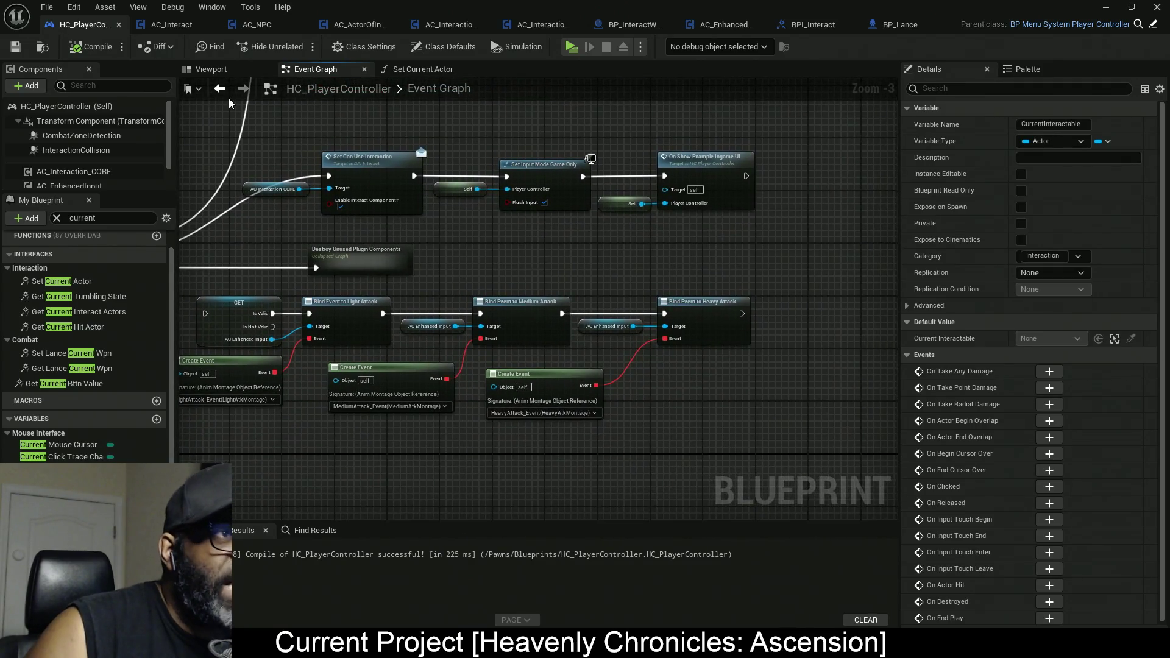
{"action": "left_click_drag", "start_coordinate": [397, 244], "coordinate": [627, 224]}
Open AC_Interact's Event Graph, expand the Editor Tools and UI categories, and centre the Regular Door Opening group.
{"action": "left_click", "coordinate": [180, 25]}
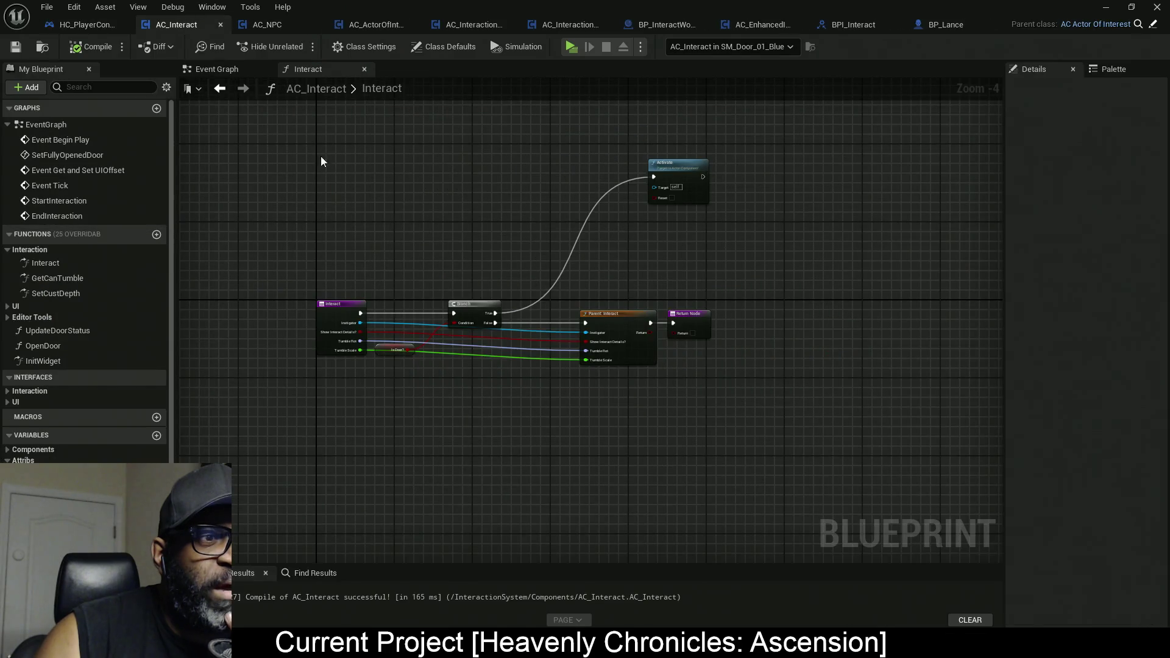
{"action": "left_click", "coordinate": [237, 72]}
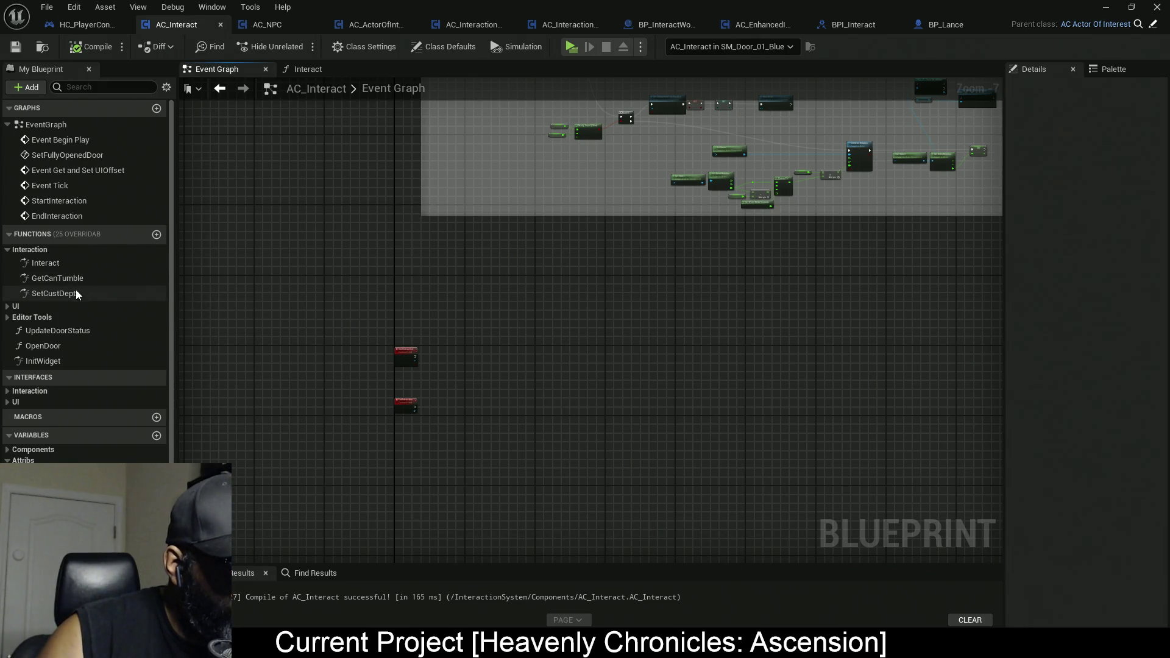
{"action": "left_click", "coordinate": [5, 319]}
{"action": "left_click", "coordinate": [7, 306]}
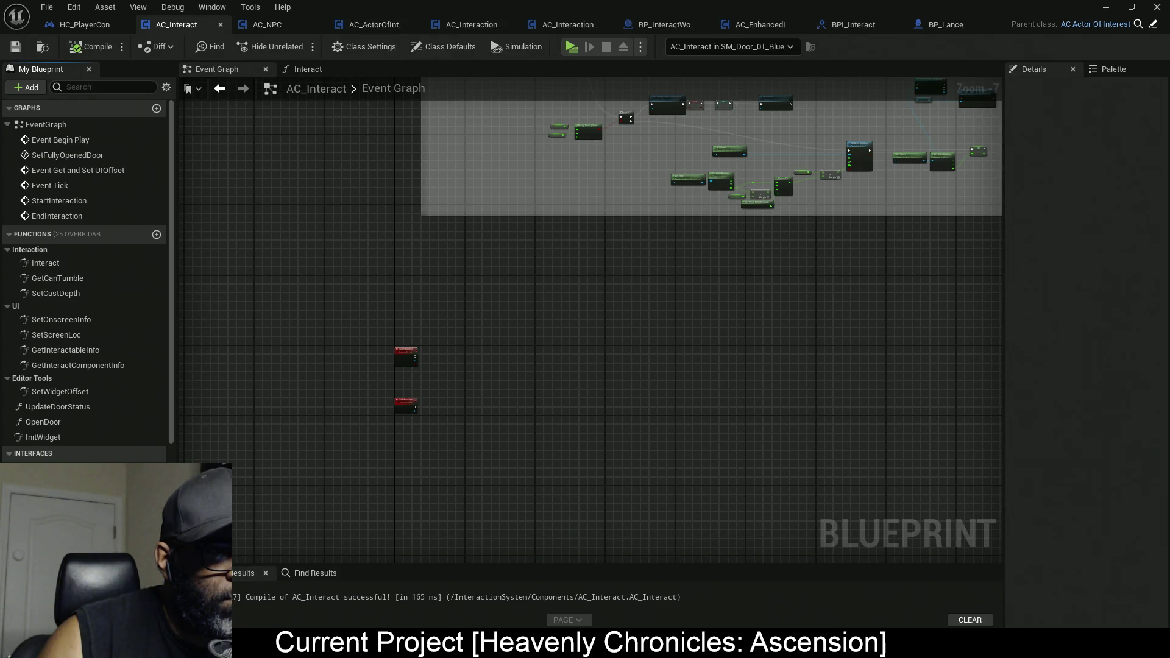
{"action": "left_click_drag", "start_coordinate": [397, 207], "coordinate": [398, 451]}
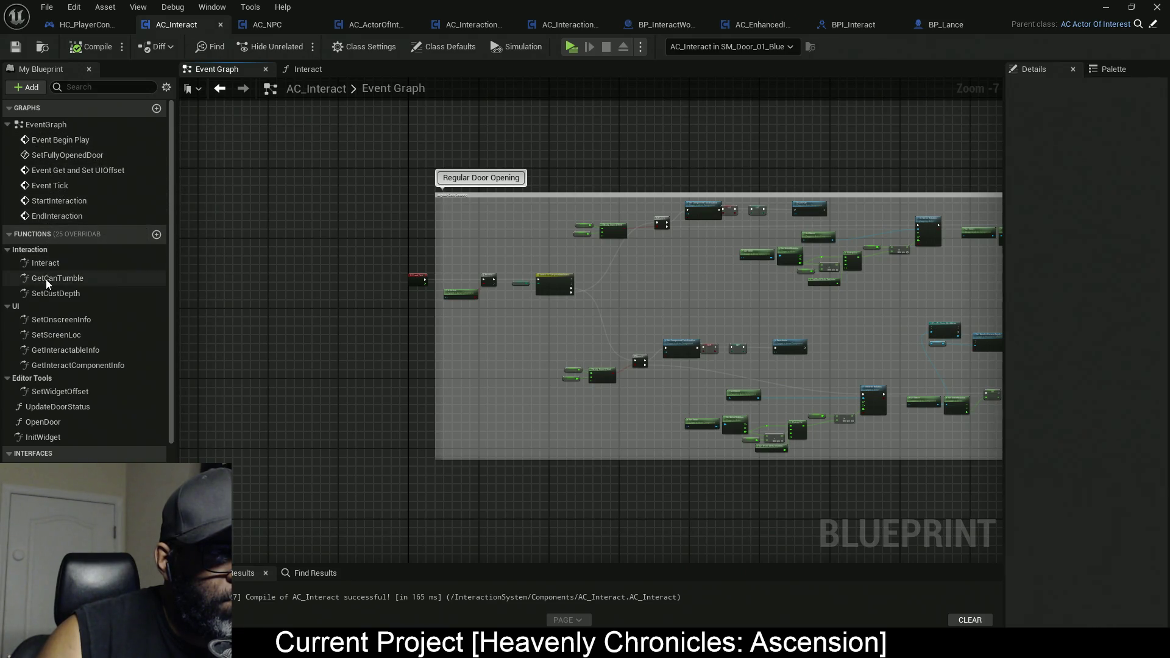
Select the StartInteraction and EndInteraction events in AC_Interact's Event Graph.
{"action": "scroll", "coordinate": [659, 303], "scroll_direction": "down", "scroll_amount": 5}
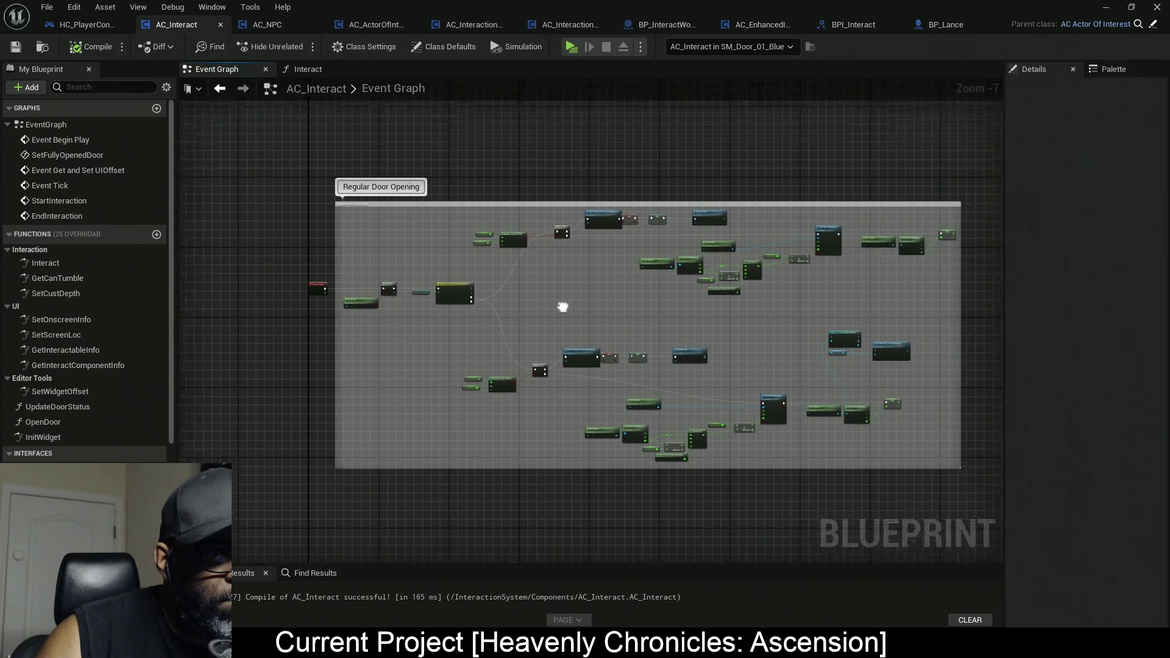
{"action": "left_click_drag", "start_coordinate": [418, 379], "coordinate": [418, 278]}
{"action": "scroll", "coordinate": [362, 332], "scroll_direction": "up", "scroll_amount": 12}
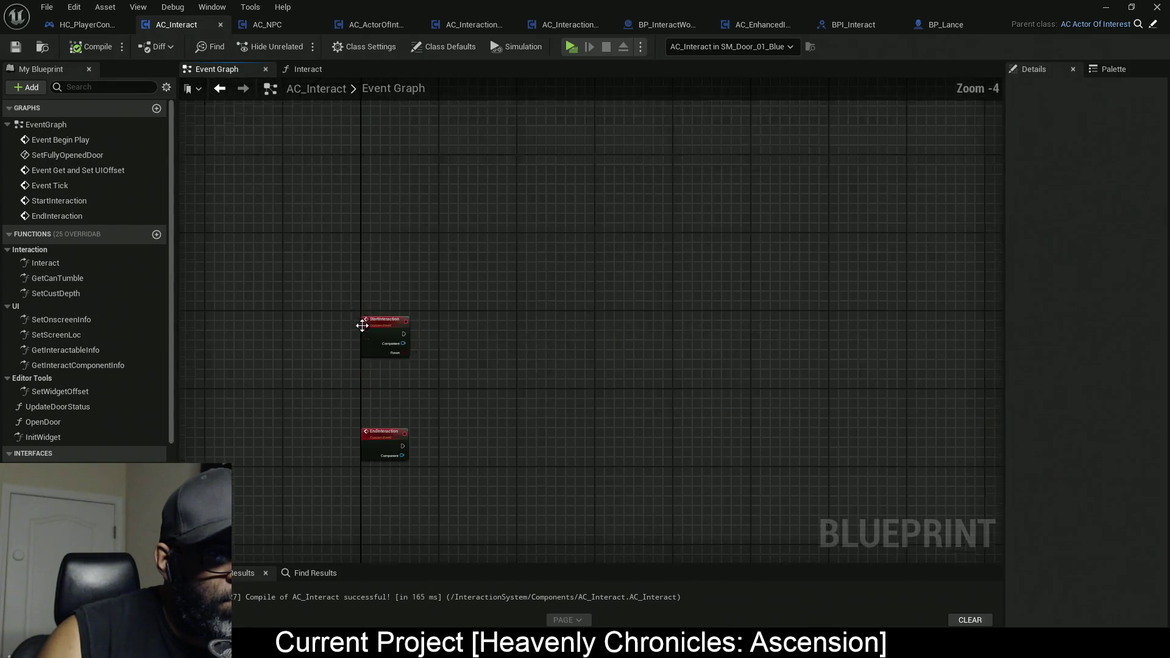
{"action": "left_click_drag", "start_coordinate": [342, 337], "coordinate": [342, 233]}
{"action": "left_click_drag", "start_coordinate": [280, 124], "coordinate": [510, 535]}
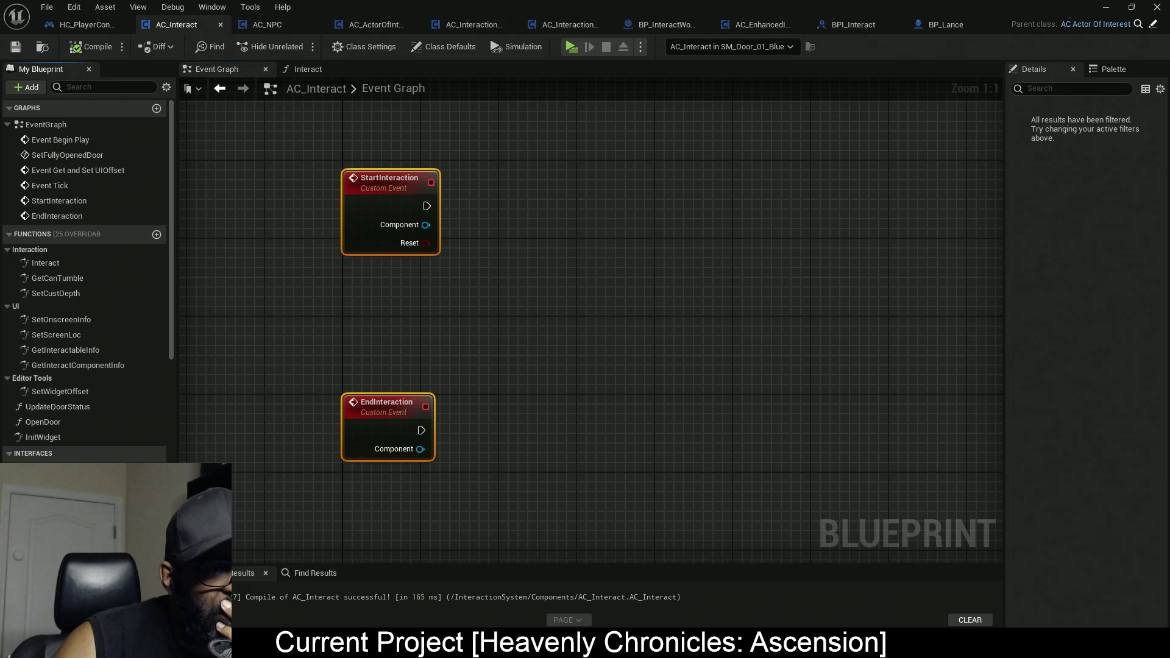
{"action": "scroll", "coordinate": [91, 365], "scroll_direction": "down", "scroll_amount": 7}
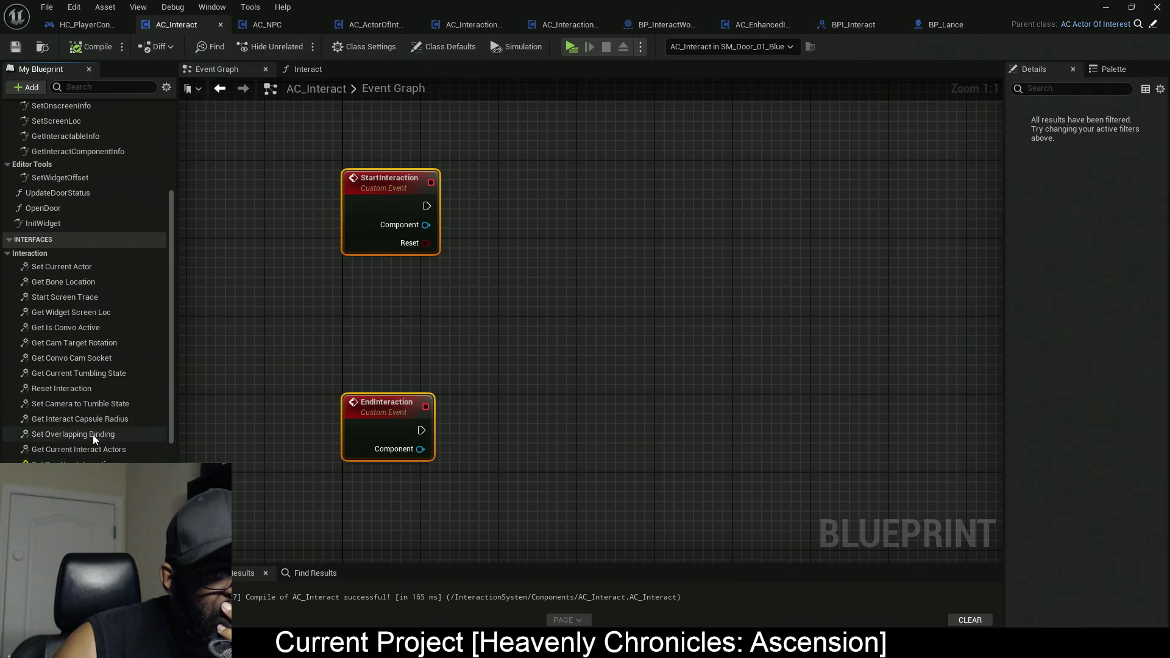
Inspect and close Set Camera to Tumble State, then return to AC_Interact and compile it.
{"action": "double_click", "coordinate": [97, 405]}
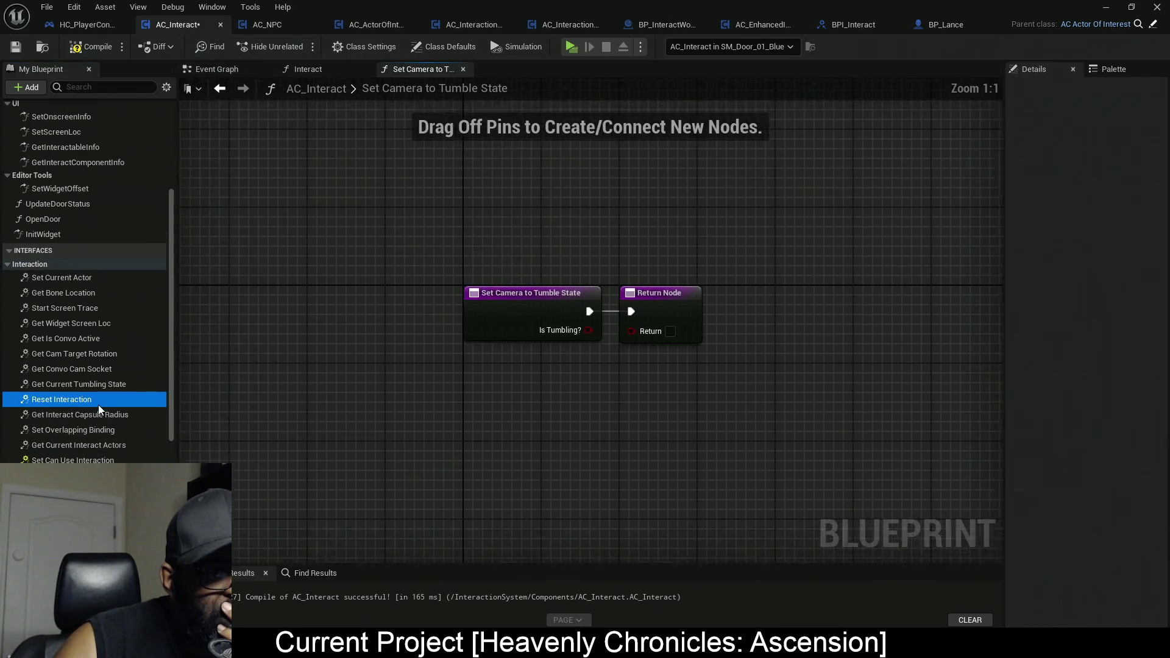
{"action": "left_click", "coordinate": [463, 70]}
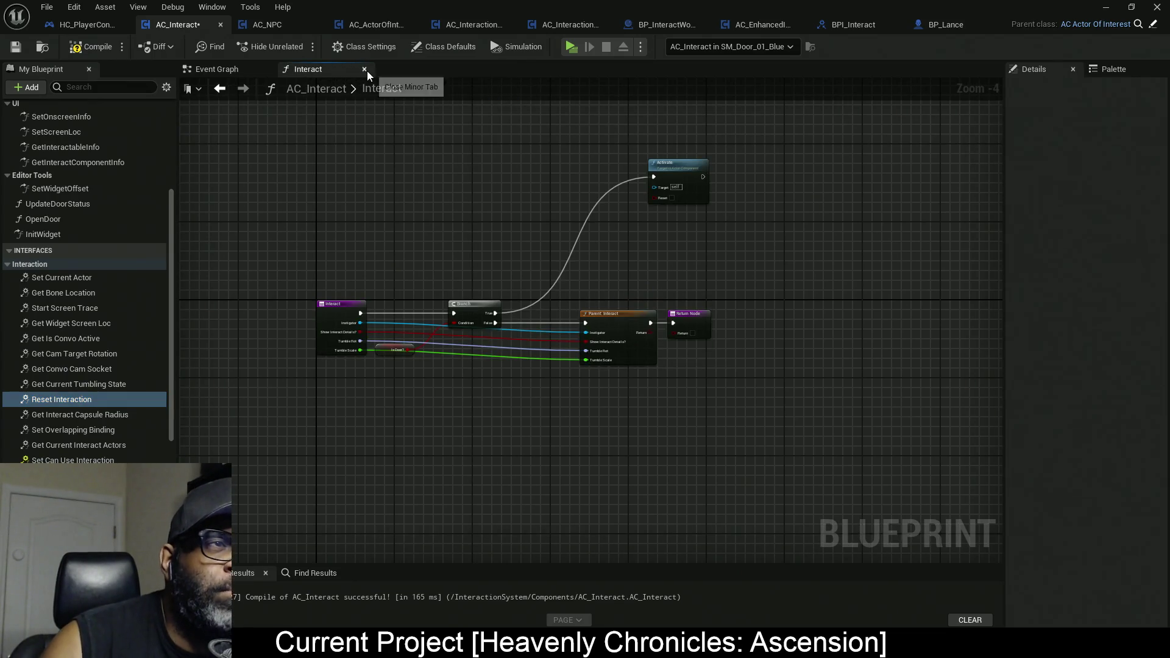
{"action": "double_click", "coordinate": [379, 86]}
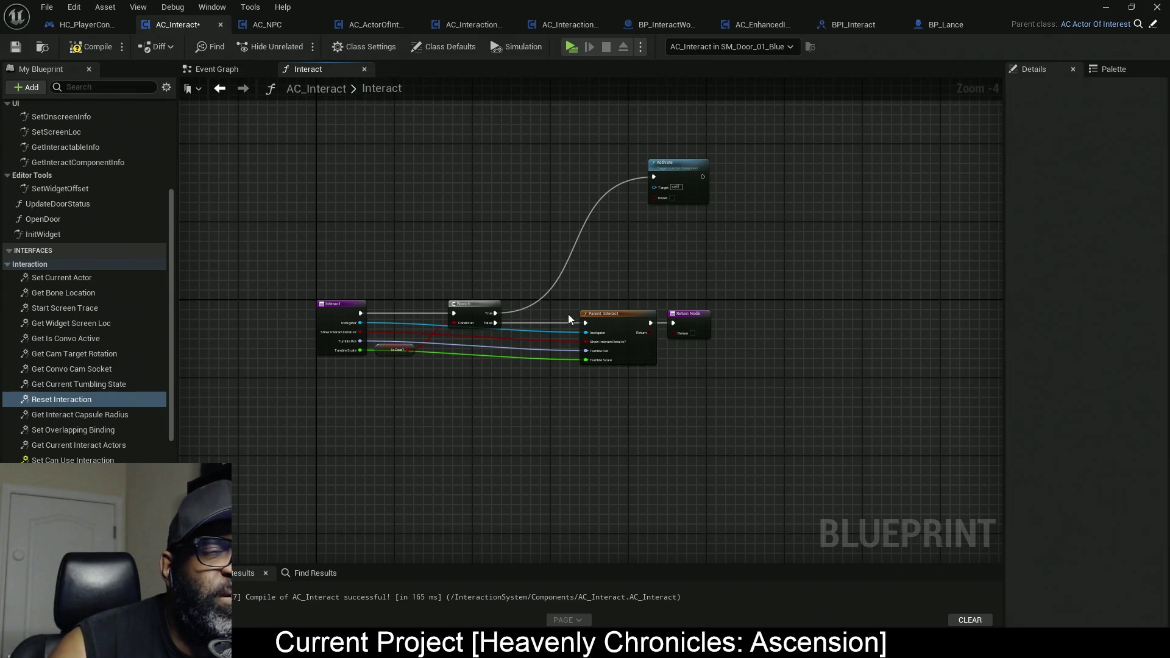
{"action": "left_click", "coordinate": [366, 21]}
{"action": "left_click", "coordinate": [178, 25]}
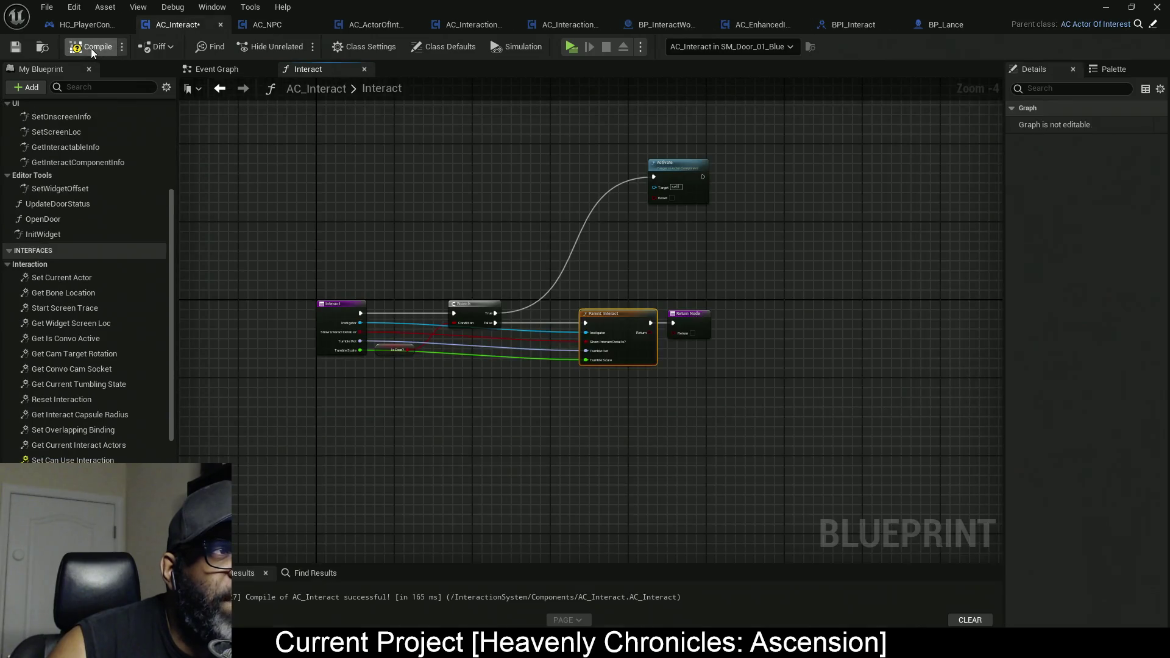
{"action": "left_click", "coordinate": [90, 47]}
In AC_ActorOfInterest, inspect the Set Camera to Tumble State graph, then close it to return to Init Widget.
{"action": "left_click", "coordinate": [376, 25]}
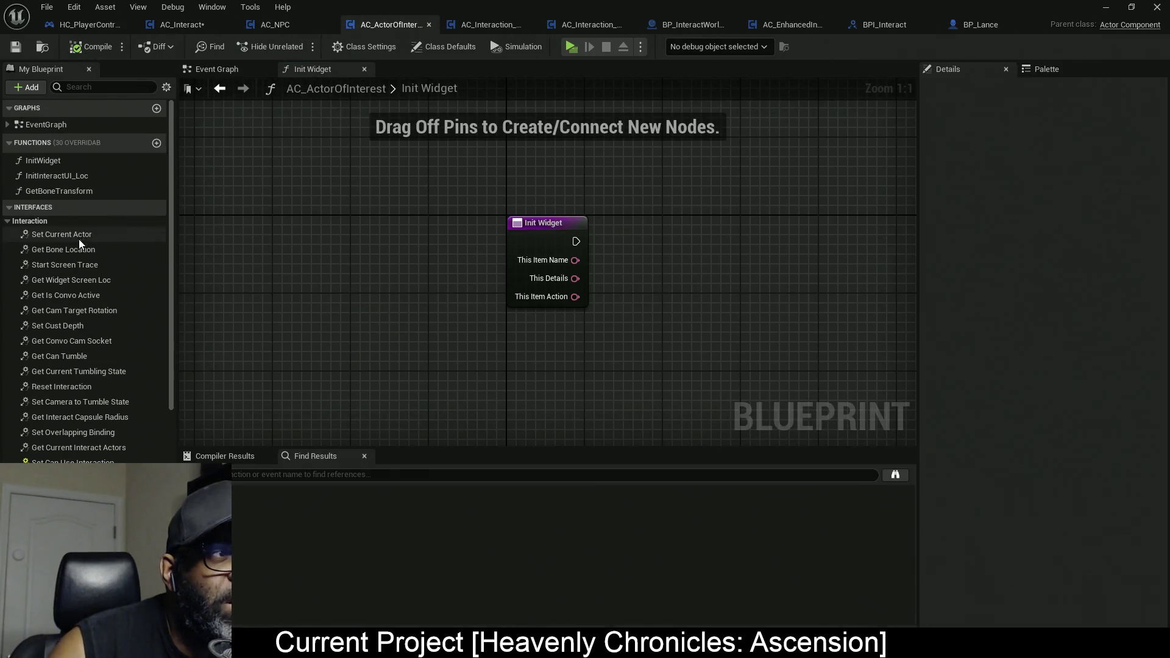
{"action": "scroll", "coordinate": [77, 432], "scroll_direction": "down", "scroll_amount": 4}
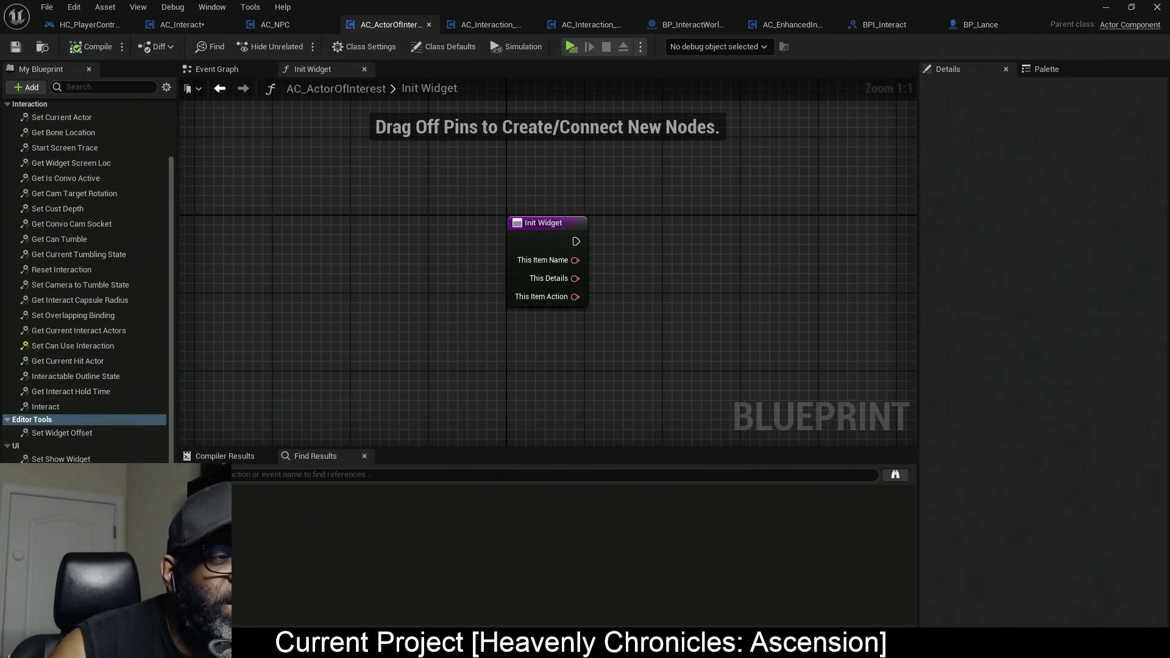
{"action": "scroll", "coordinate": [85, 281], "scroll_direction": "down", "scroll_amount": 2}
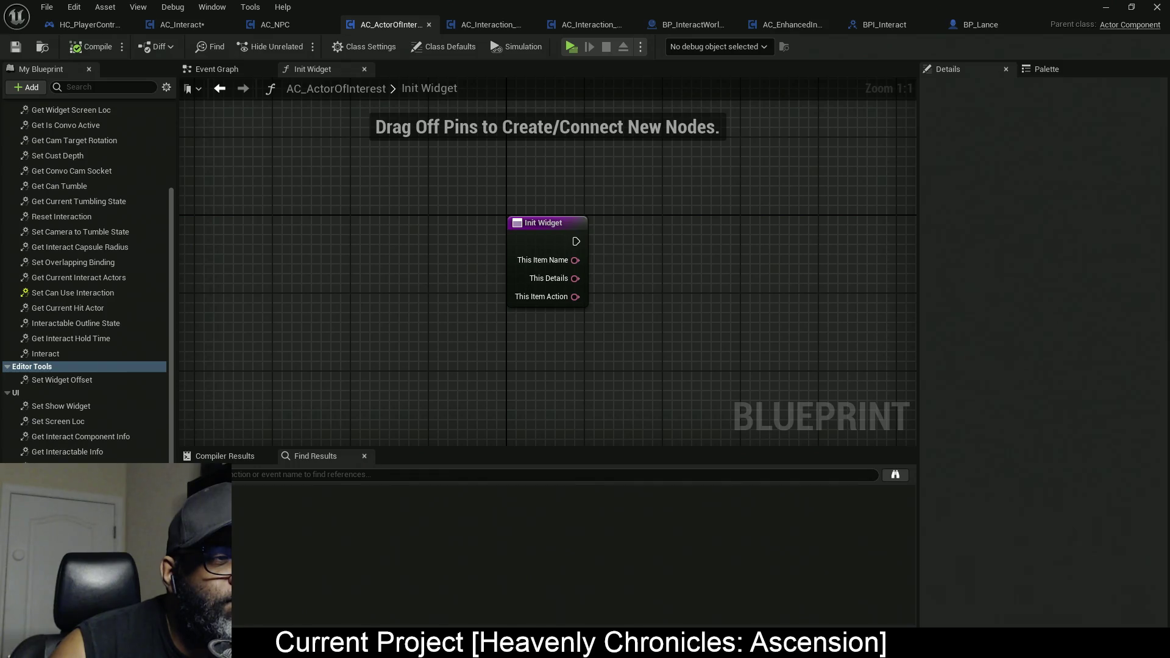
{"action": "scroll", "coordinate": [36, 201], "scroll_direction": "up", "scroll_amount": 6}
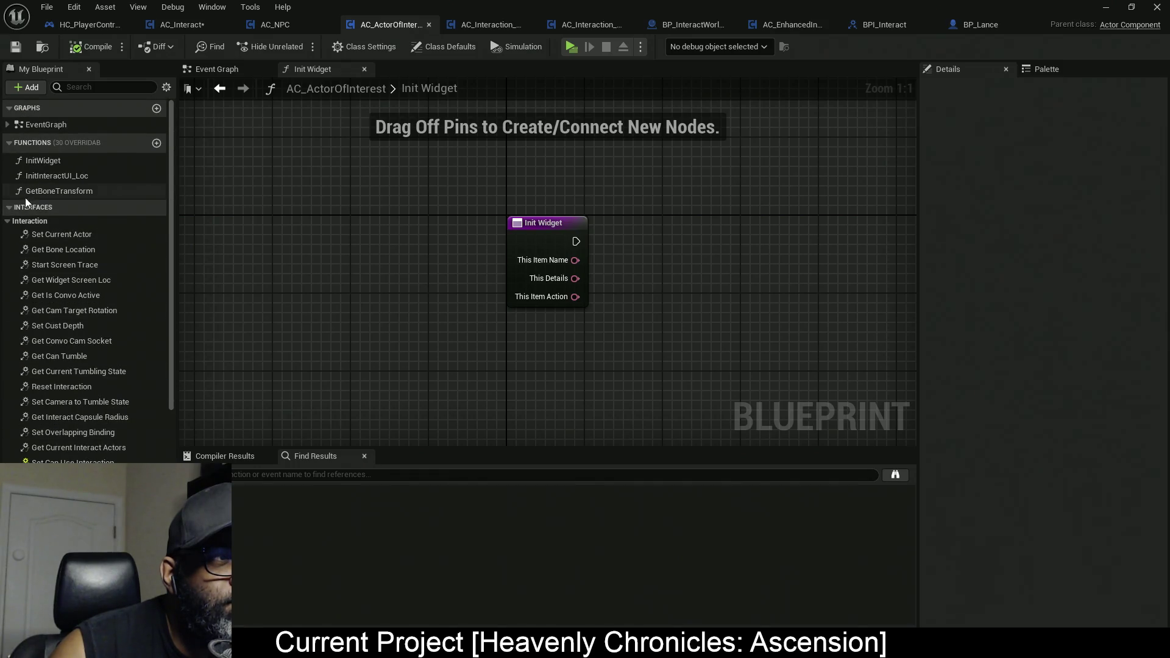
{"action": "left_click", "coordinate": [7, 124]}
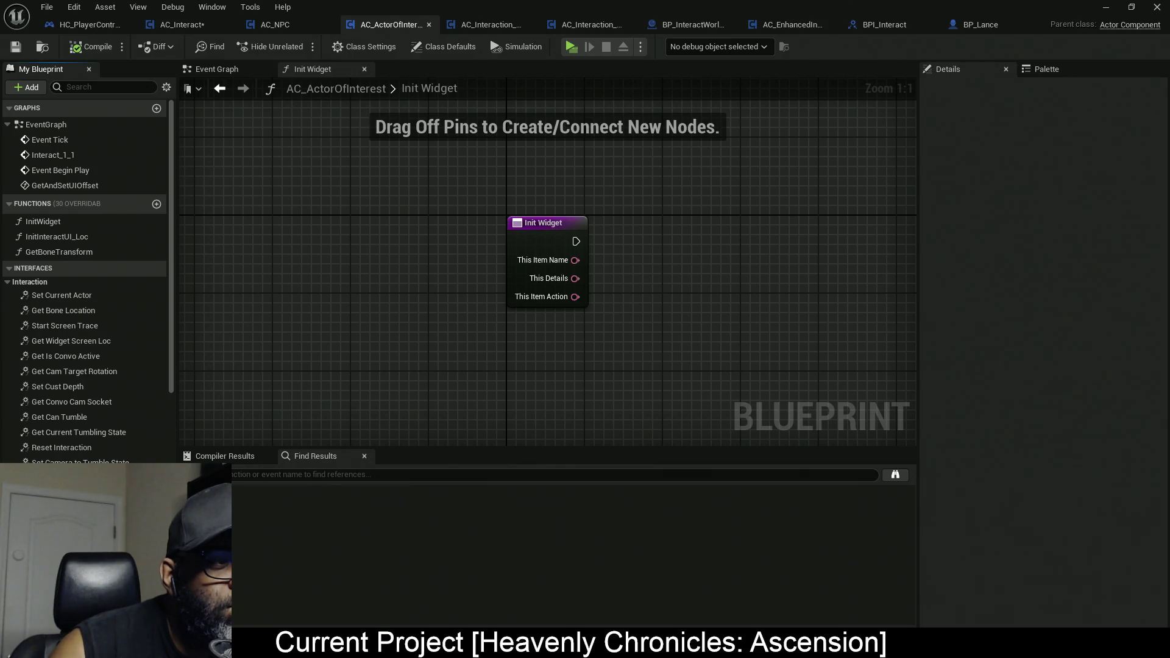
{"action": "double_click", "coordinate": [79, 460]}
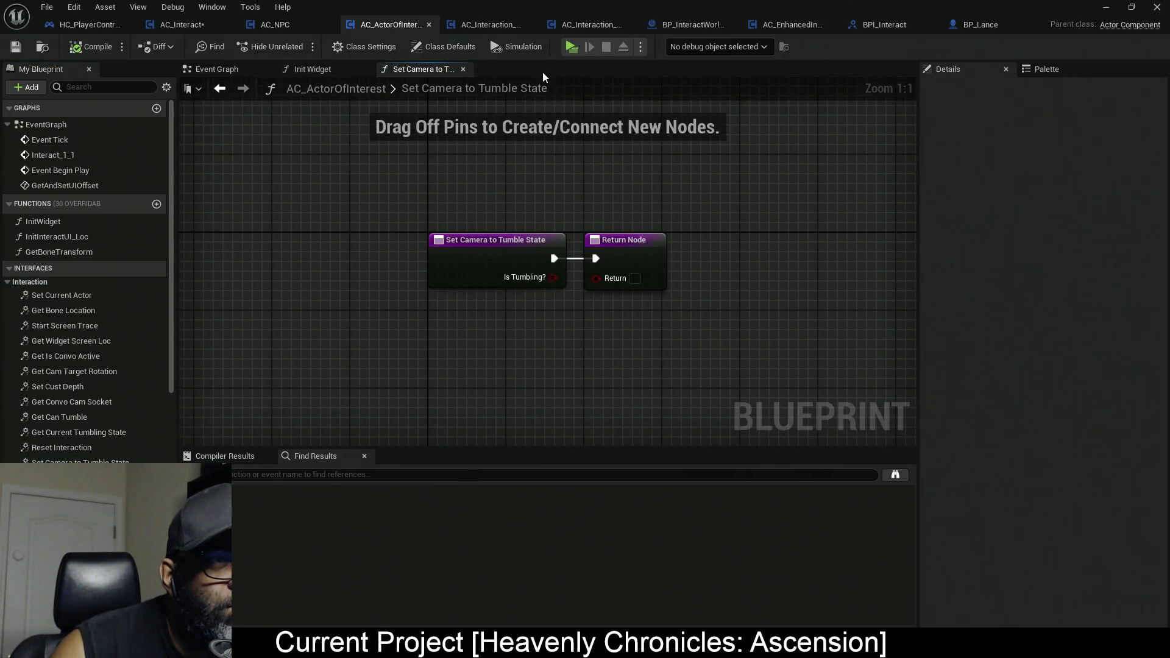
{"action": "left_click", "coordinate": [462, 69]}
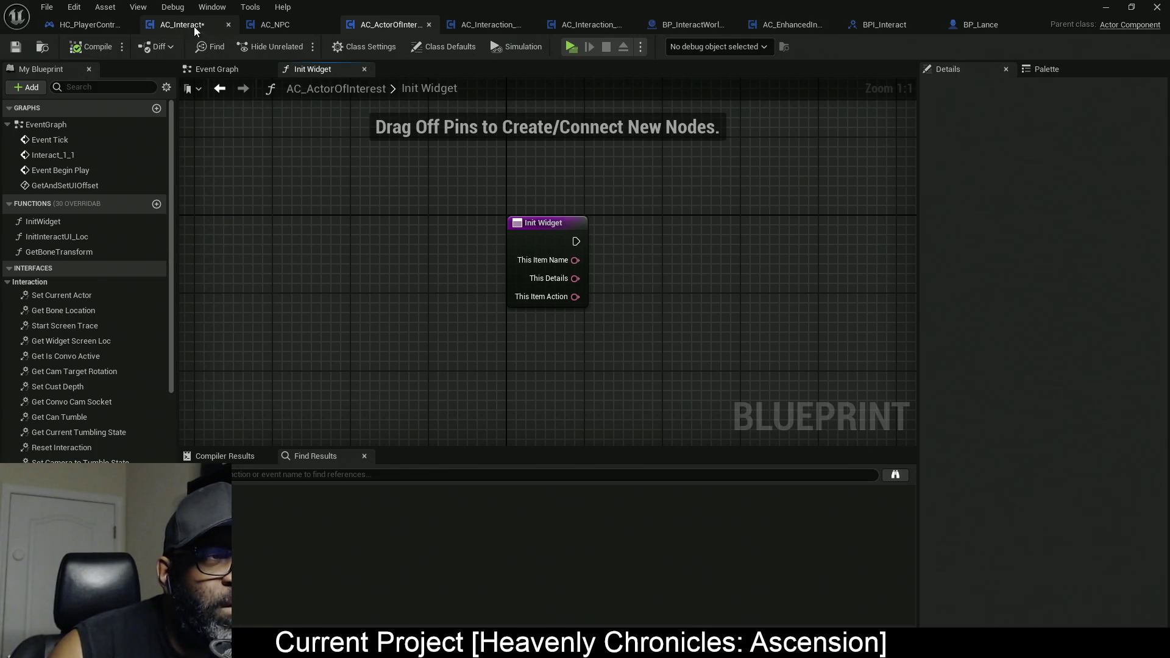
Bring up HC_PlayerController's Event Graph and pan across its nodes.
{"action": "left_click", "coordinate": [78, 30]}
{"action": "scroll", "coordinate": [386, 279], "scroll_direction": "down", "scroll_amount": 6}
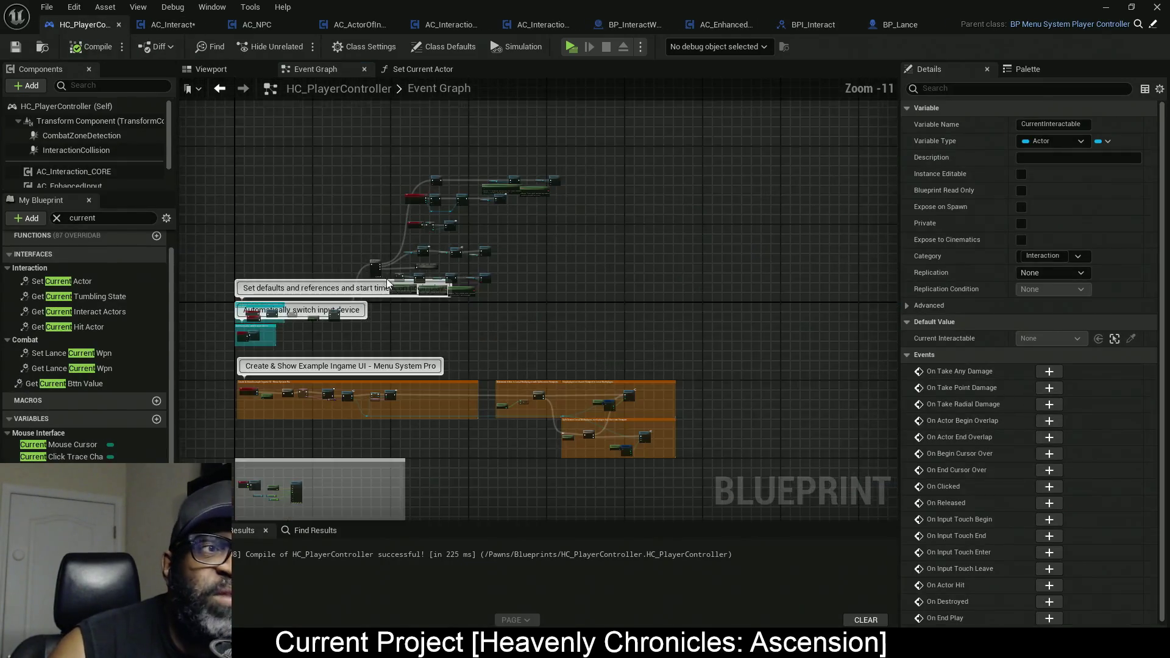
{"action": "left_click_drag", "start_coordinate": [308, 198], "coordinate": [359, 162]}
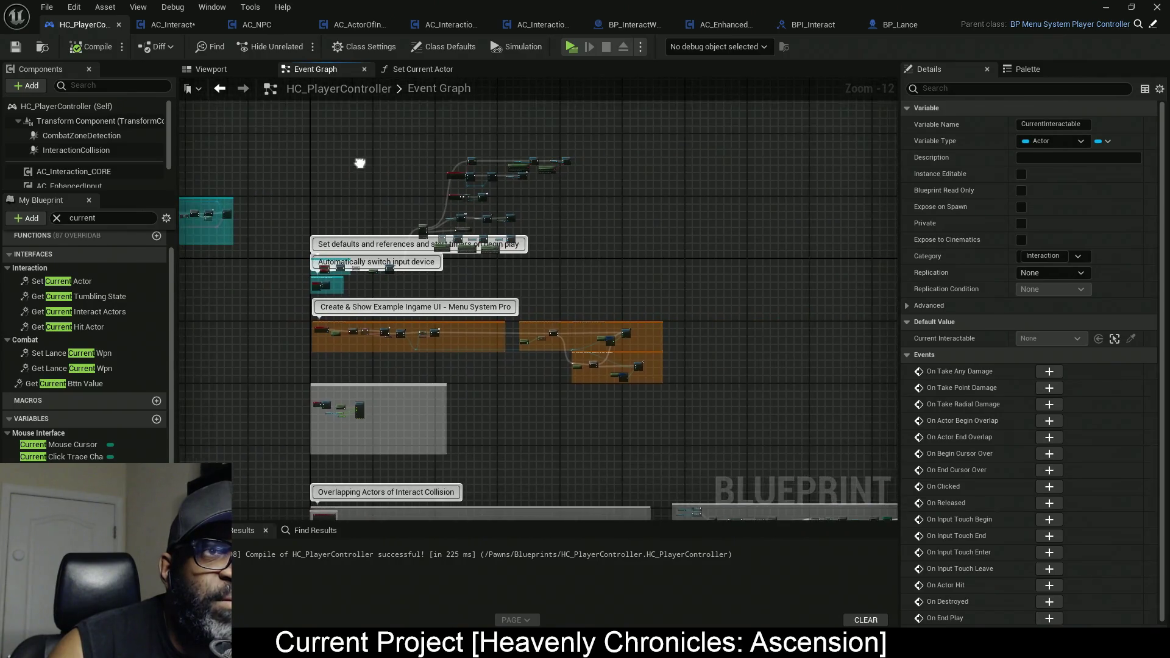
Review AC_EnhancedInput's Interact section and its Get Current Interact Actors logic.
{"action": "left_click", "coordinate": [720, 28]}
{"action": "scroll", "coordinate": [368, 238], "scroll_direction": "down", "scroll_amount": 10}
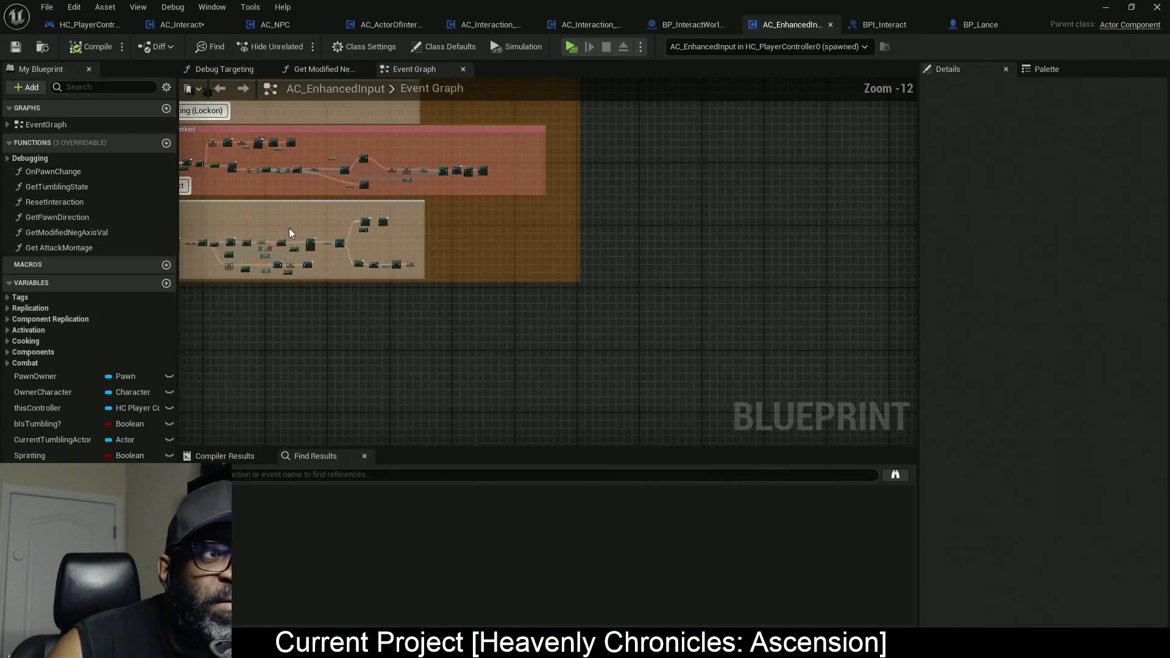
{"action": "mouse_move", "coordinate": [289, 227]}
{"action": "left_mouse_down"}
{"action": "mouse_move", "coordinate": [513, 228]}
{"action": "mouse_move", "coordinate": [482, 268]}
{"action": "left_mouse_up"}
{"action": "scroll", "coordinate": [549, 265], "scroll_direction": "up", "scroll_amount": 10}
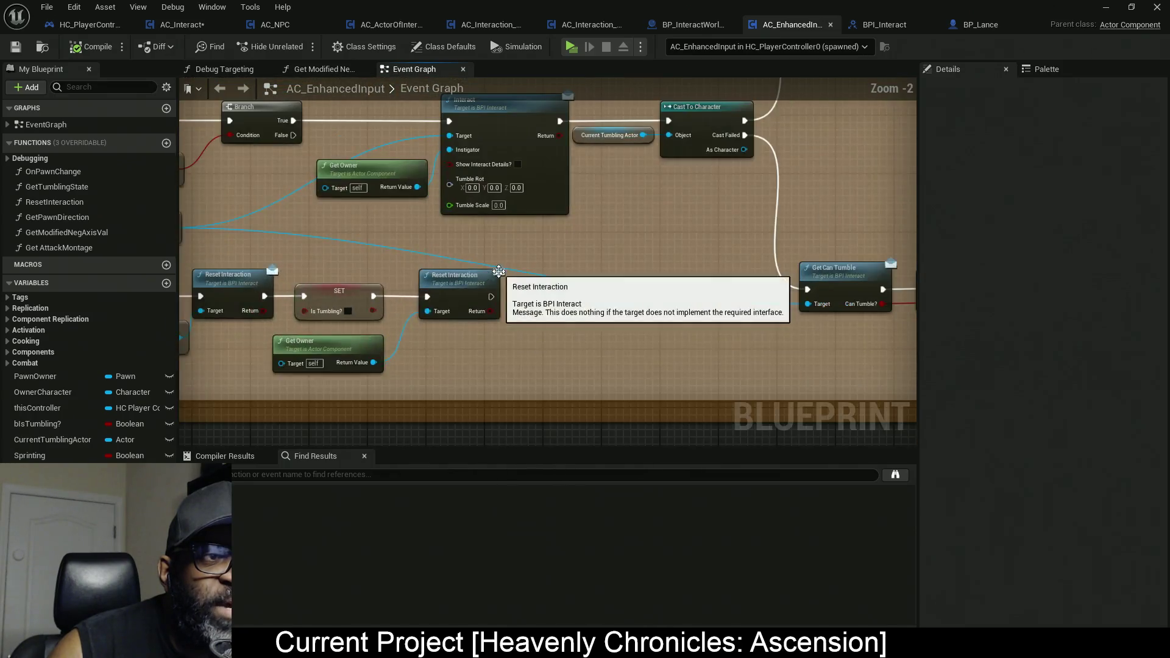
{"action": "mouse_move", "coordinate": [410, 287]}
{"action": "left_mouse_down"}
{"action": "mouse_move", "coordinate": [548, 339]}
{"action": "mouse_move", "coordinate": [650, 337]}
{"action": "mouse_move", "coordinate": [254, 332]}
{"action": "mouse_move", "coordinate": [645, 306]}
{"action": "left_mouse_up"}
{"action": "mouse_move", "coordinate": [340, 311]}
{"action": "left_mouse_down"}
{"action": "mouse_move", "coordinate": [797, 309]}
{"action": "mouse_move", "coordinate": [734, 308]}
{"action": "left_mouse_up"}
{"action": "scroll", "coordinate": [451, 163], "scroll_direction": "up", "scroll_amount": 2}
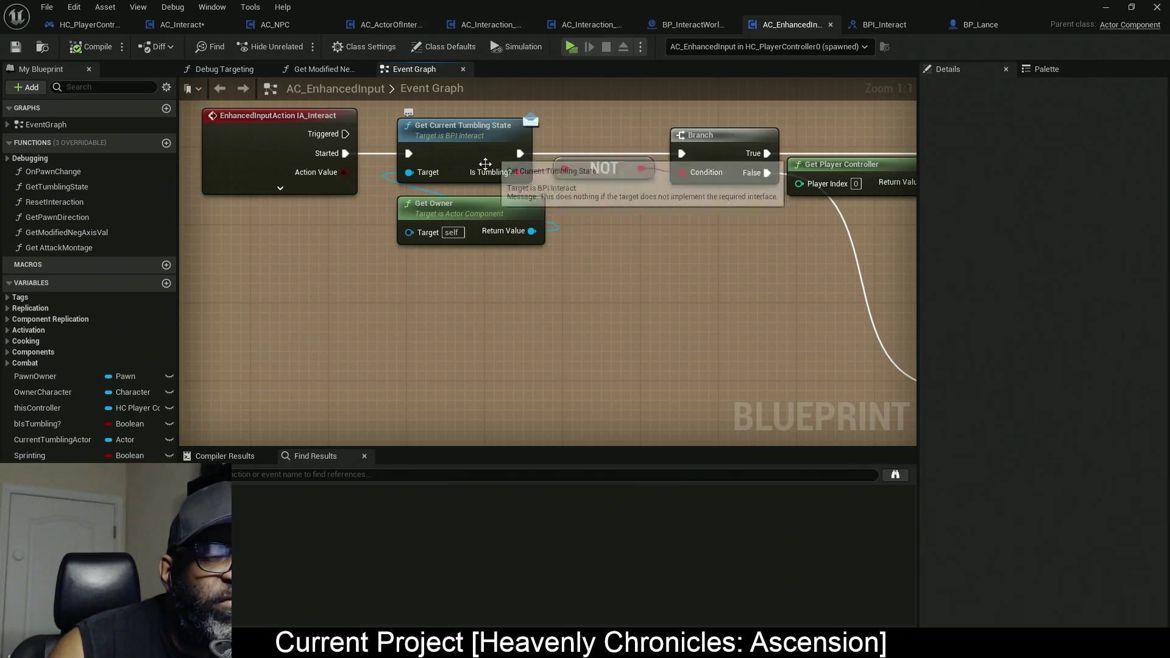
Back in HC_PlayerController, pan through the interact collision and combat logic sections.
{"action": "left_click", "coordinate": [83, 24]}
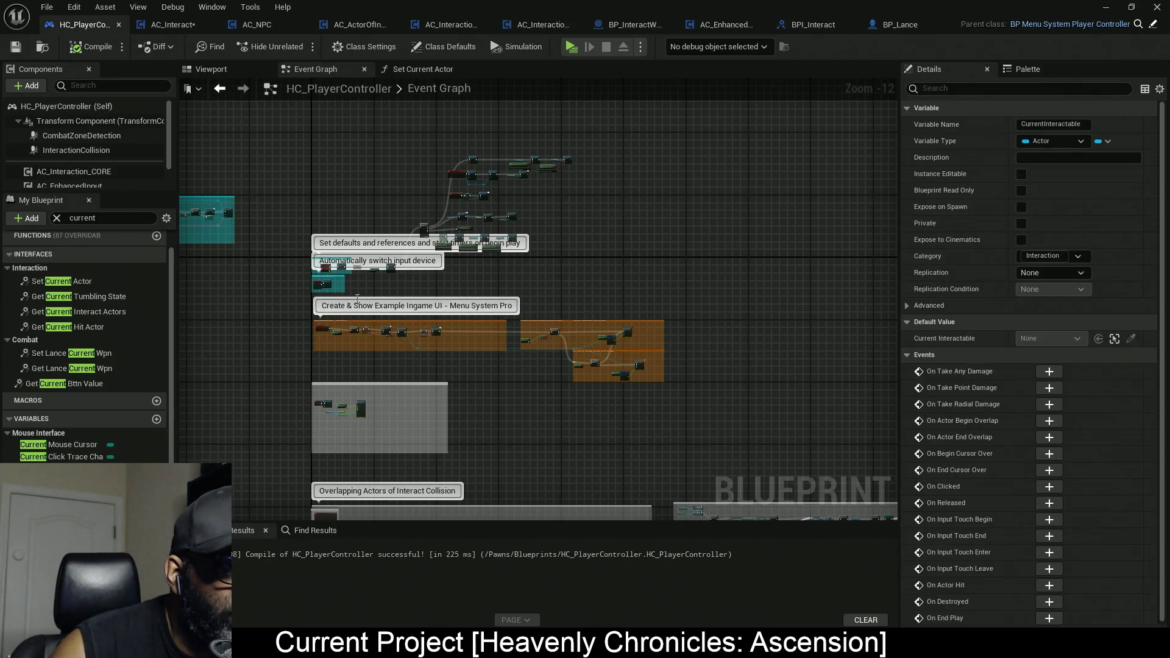
{"action": "mouse_move", "coordinate": [458, 429]}
{"action": "left_mouse_down"}
{"action": "mouse_move", "coordinate": [468, 238]}
{"action": "mouse_move", "coordinate": [334, 182]}
{"action": "left_mouse_up"}
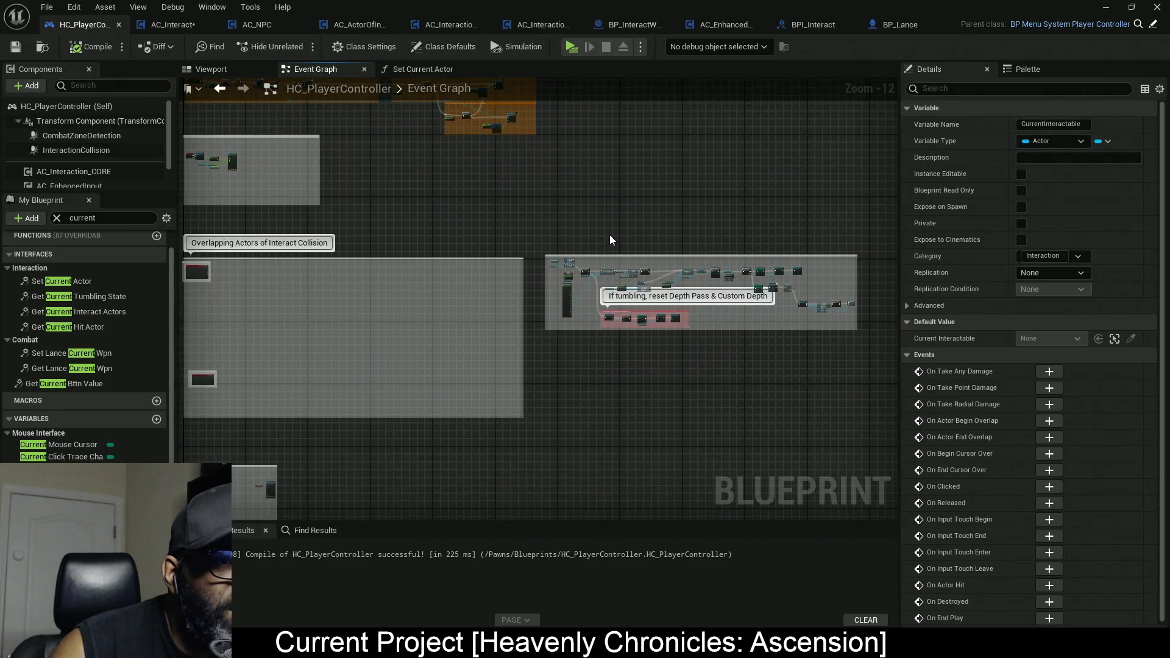
{"action": "scroll", "coordinate": [453, 213], "scroll_direction": "up", "scroll_amount": 7}
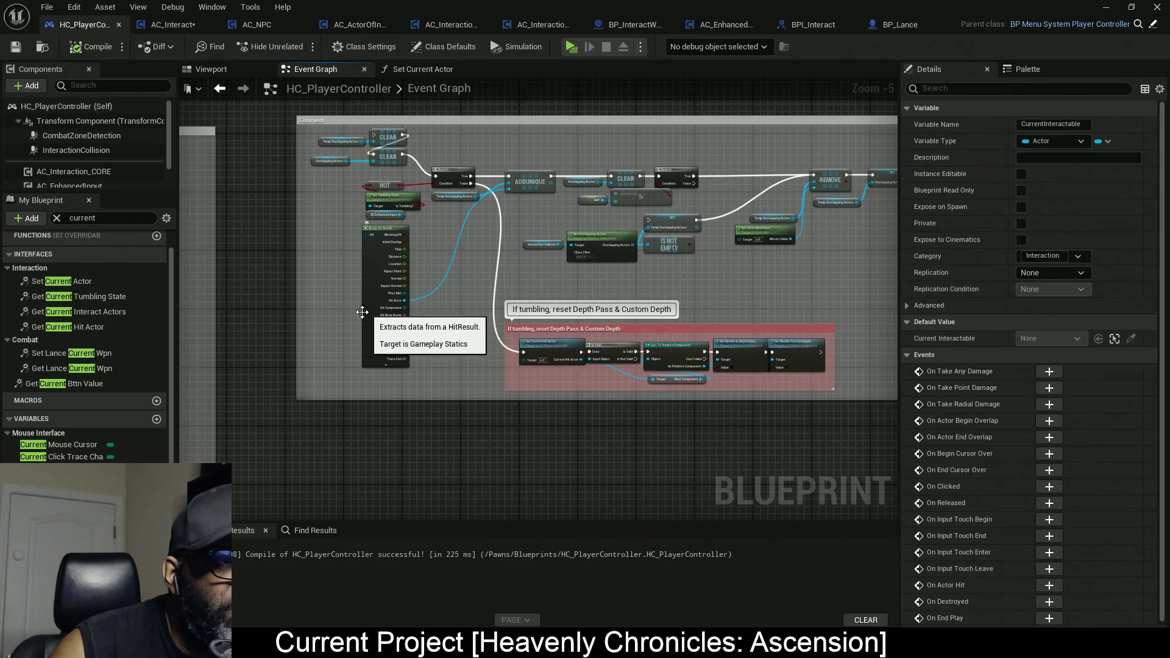
{"action": "scroll", "coordinate": [363, 320], "scroll_direction": "down", "scroll_amount": 7}
{"action": "left_click_drag", "start_coordinate": [308, 313], "coordinate": [587, 263]}
{"action": "scroll", "coordinate": [337, 334], "scroll_direction": "up", "scroll_amount": 7}
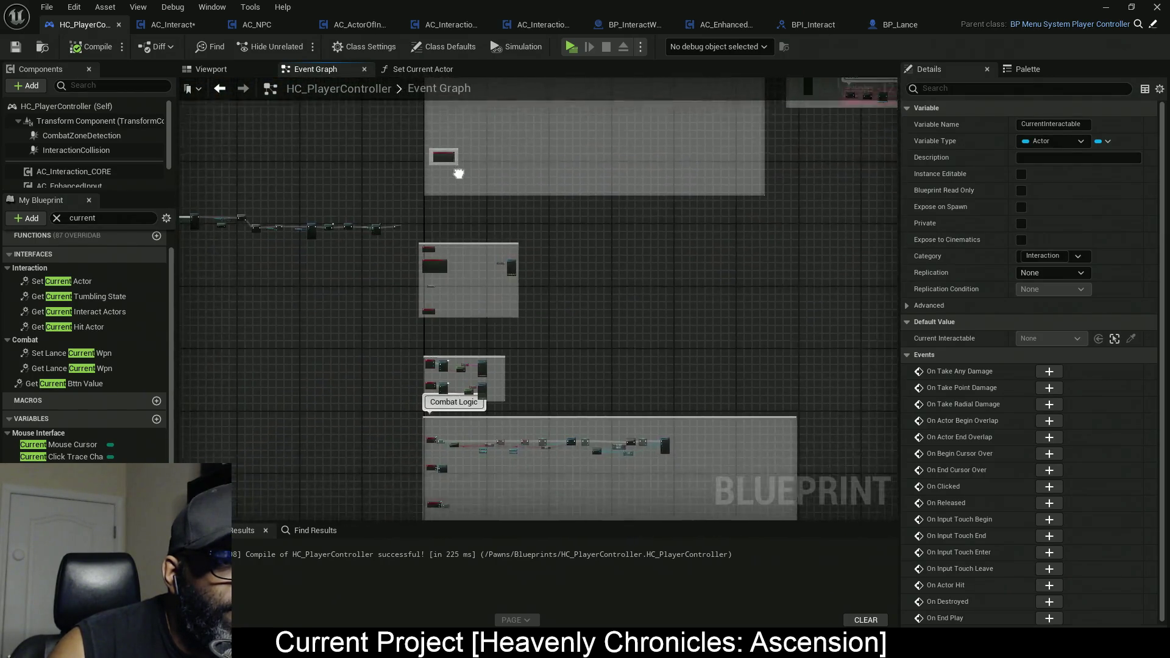
{"action": "scroll", "coordinate": [459, 237], "scroll_direction": "down", "scroll_amount": 7}
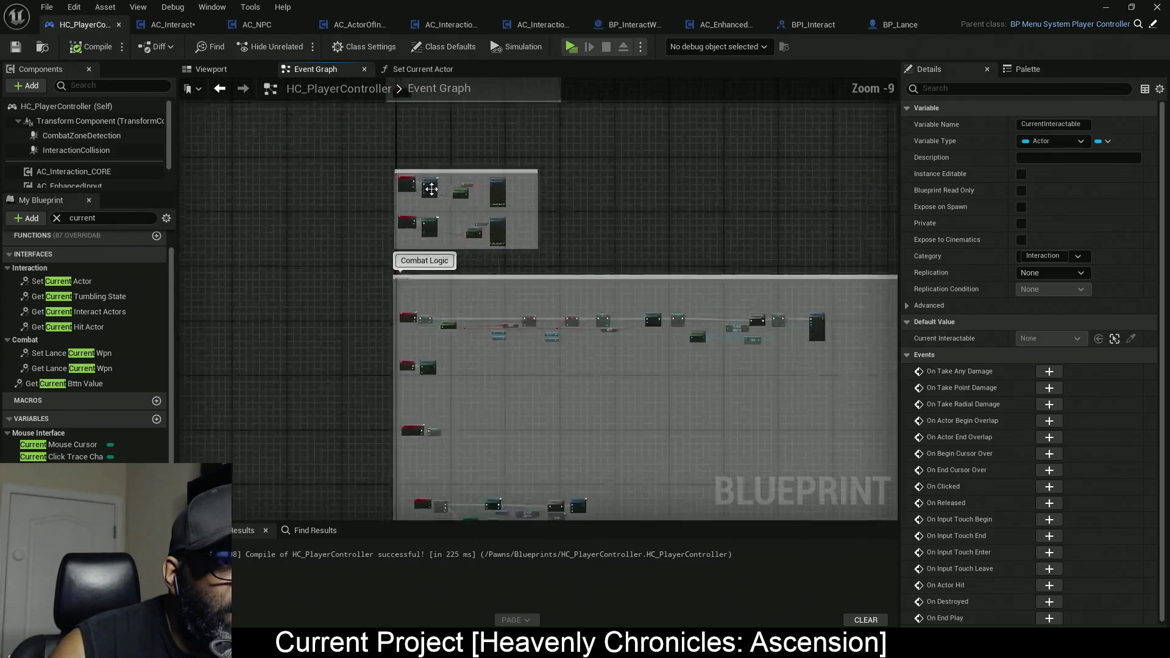
{"action": "scroll", "coordinate": [432, 199], "scroll_direction": "up", "scroll_amount": 12}
{"action": "scroll", "coordinate": [439, 204], "scroll_direction": "down", "scroll_amount": 9}
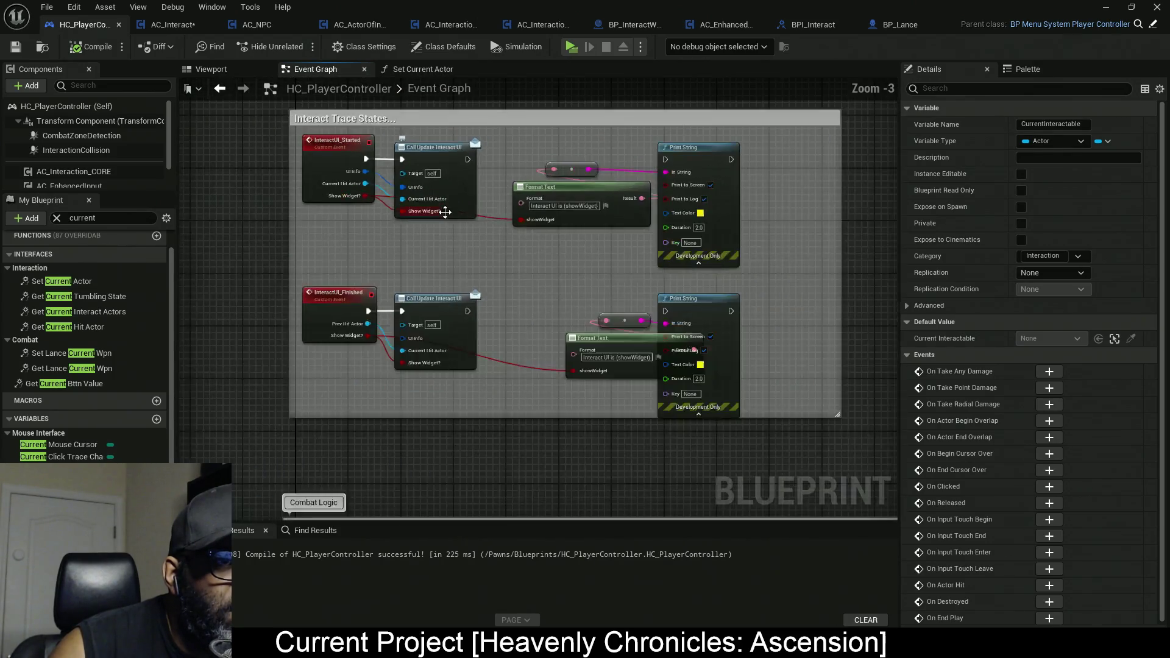
{"action": "scroll", "coordinate": [451, 213], "scroll_direction": "up", "scroll_amount": 7}
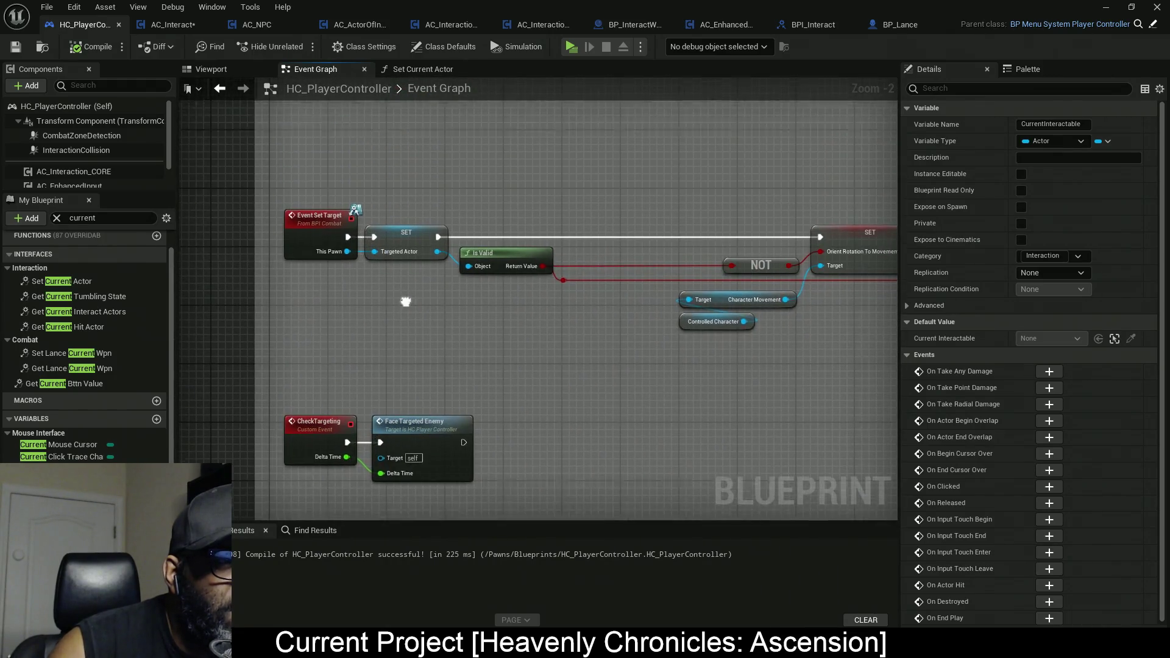
{"action": "scroll", "coordinate": [404, 301], "scroll_direction": "down", "scroll_amount": 5}
{"action": "scroll", "coordinate": [434, 426], "scroll_direction": "up", "scroll_amount": 5}
{"action": "scroll", "coordinate": [396, 286], "scroll_direction": "down", "scroll_amount": 7}
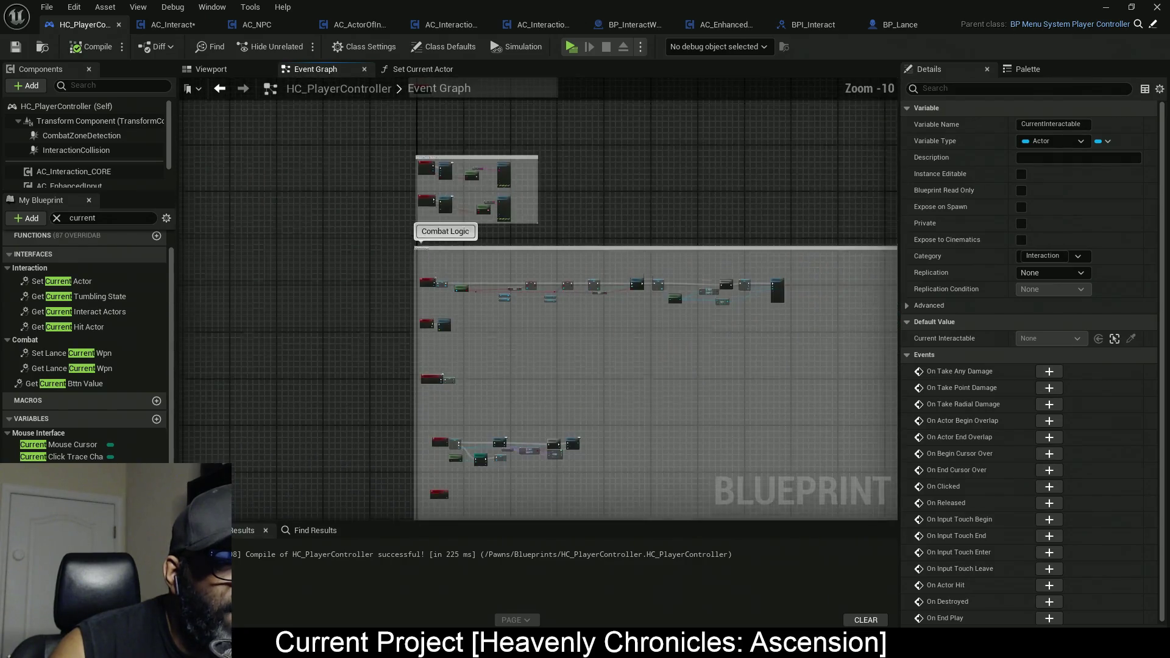
{"action": "scroll", "coordinate": [404, 248], "scroll_direction": "down", "scroll_amount": 3}
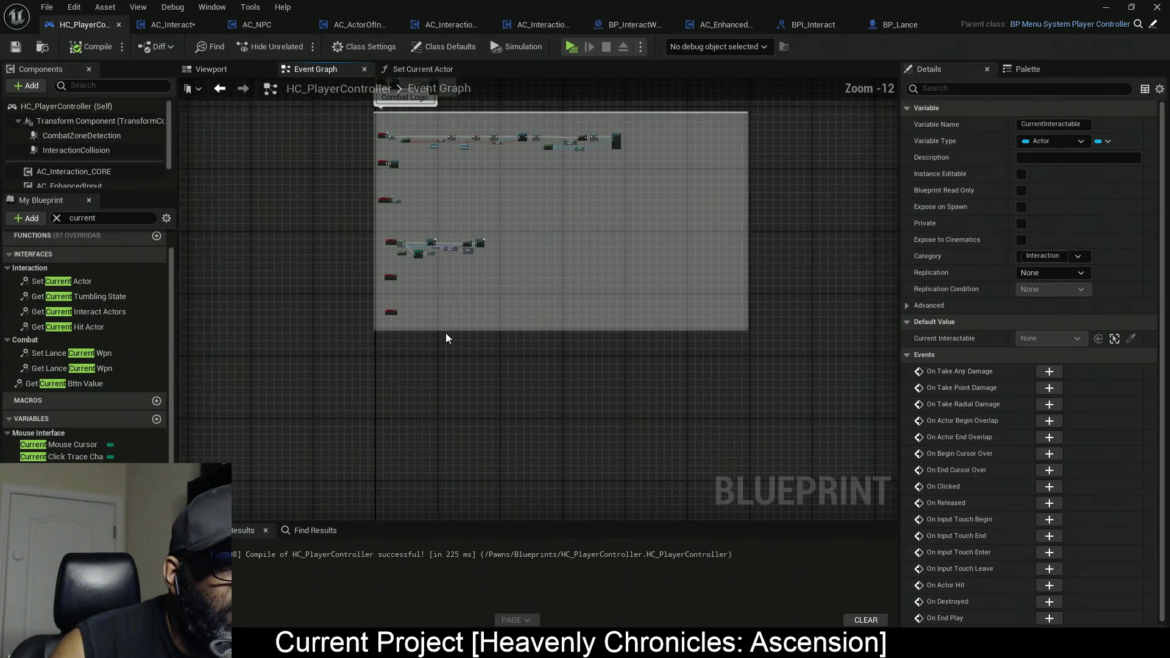
Pan through the comment boxes, menu system comments and begin-play setup nodes.
{"action": "mouse_move", "coordinate": [405, 248]}
{"action": "left_mouse_down"}
{"action": "mouse_move", "coordinate": [583, 136]}
{"action": "mouse_move", "coordinate": [634, 376]}
{"action": "mouse_move", "coordinate": [528, 368]}
{"action": "mouse_move", "coordinate": [520, 264]}
{"action": "mouse_move", "coordinate": [708, 209]}
{"action": "left_mouse_up"}
{"action": "scroll", "coordinate": [351, 321], "scroll_direction": "up", "scroll_amount": 11}
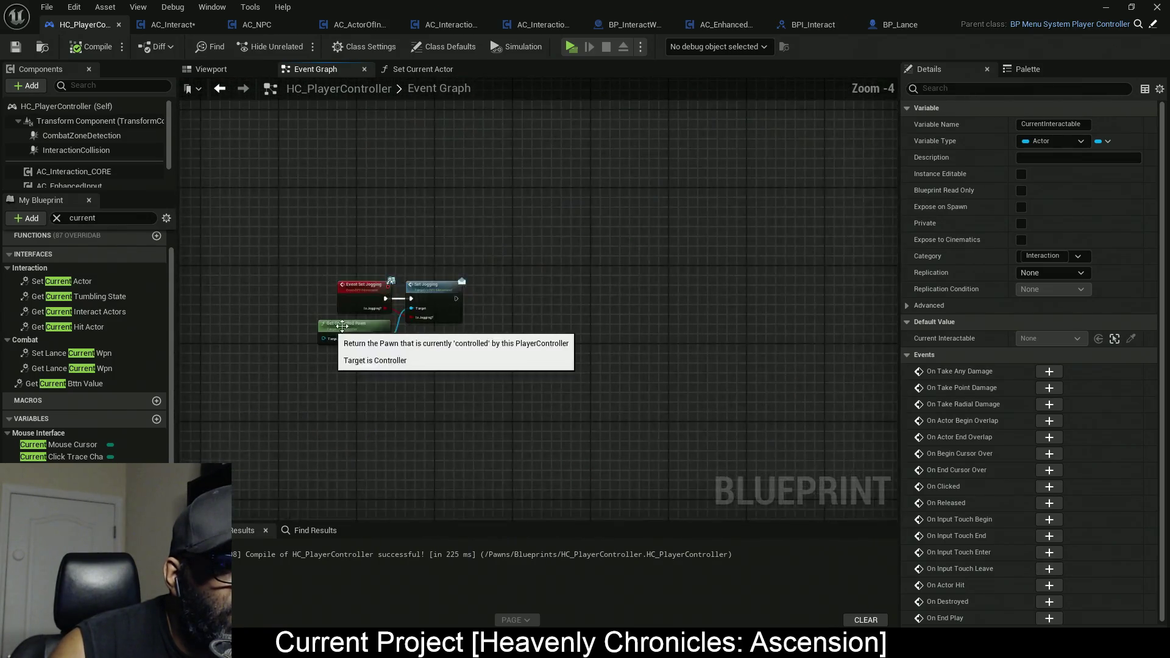
{"action": "scroll", "coordinate": [358, 321], "scroll_direction": "down", "scroll_amount": 11}
{"action": "mouse_move", "coordinate": [461, 314]}
{"action": "left_mouse_down"}
{"action": "mouse_move", "coordinate": [384, 342]}
{"action": "mouse_move", "coordinate": [510, 316]}
{"action": "mouse_move", "coordinate": [399, 278]}
{"action": "mouse_move", "coordinate": [570, 295]}
{"action": "mouse_move", "coordinate": [431, 323]}
{"action": "mouse_move", "coordinate": [540, 295]}
{"action": "mouse_move", "coordinate": [486, 301]}
{"action": "left_mouse_up"}
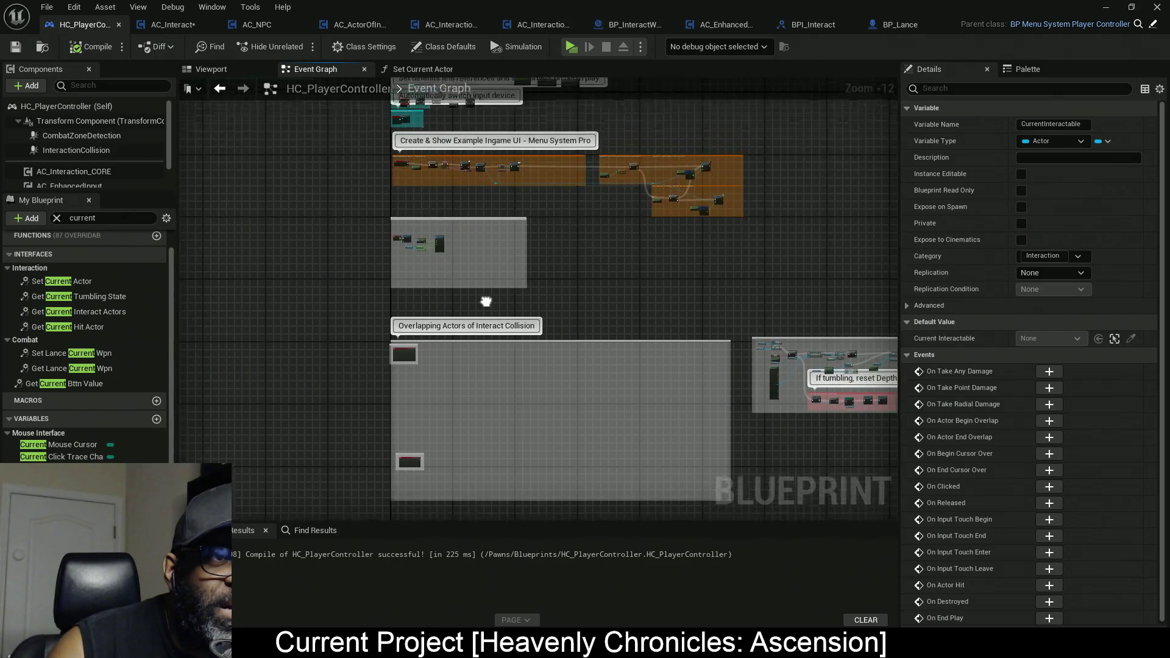
{"action": "scroll", "coordinate": [409, 241], "scroll_direction": "up", "scroll_amount": 10}
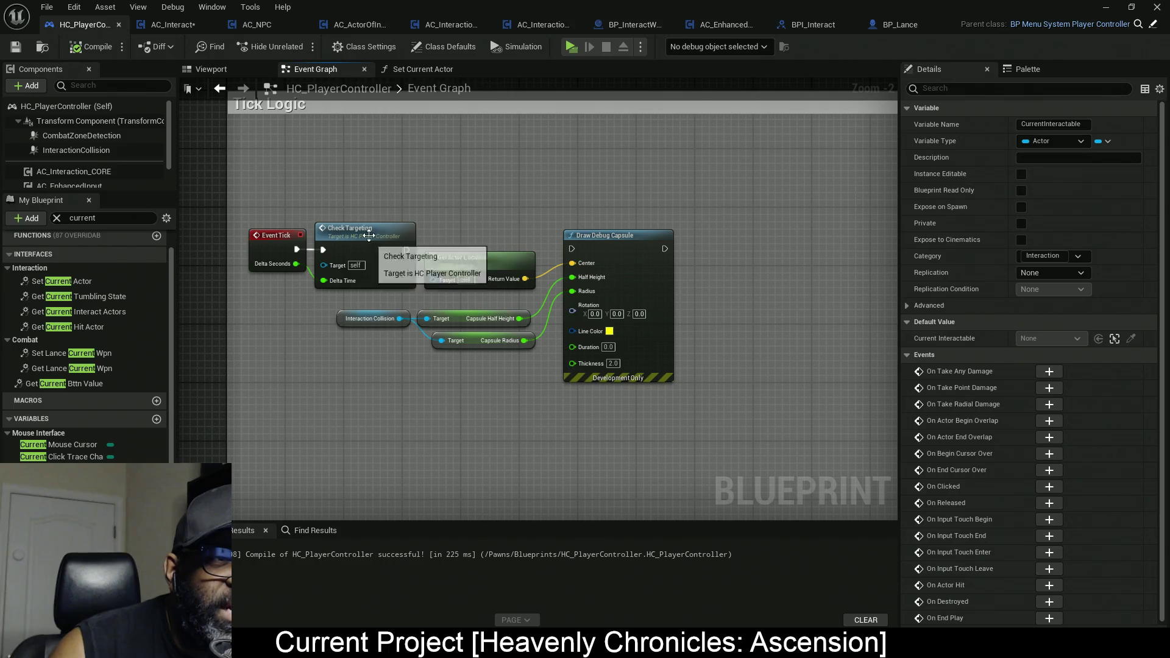
{"action": "scroll", "coordinate": [701, 204], "scroll_direction": "down", "scroll_amount": 8}
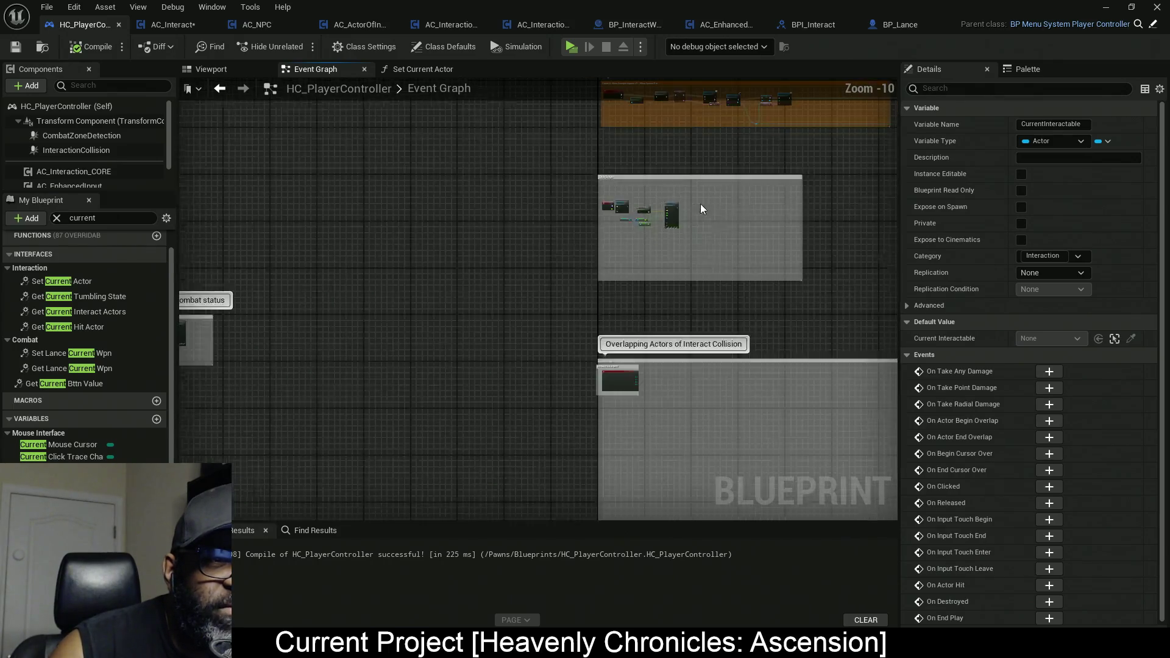
{"action": "mouse_move", "coordinate": [700, 203]}
{"action": "left_mouse_down"}
{"action": "mouse_move", "coordinate": [522, 317]}
{"action": "mouse_move", "coordinate": [408, 356]}
{"action": "left_mouse_up"}
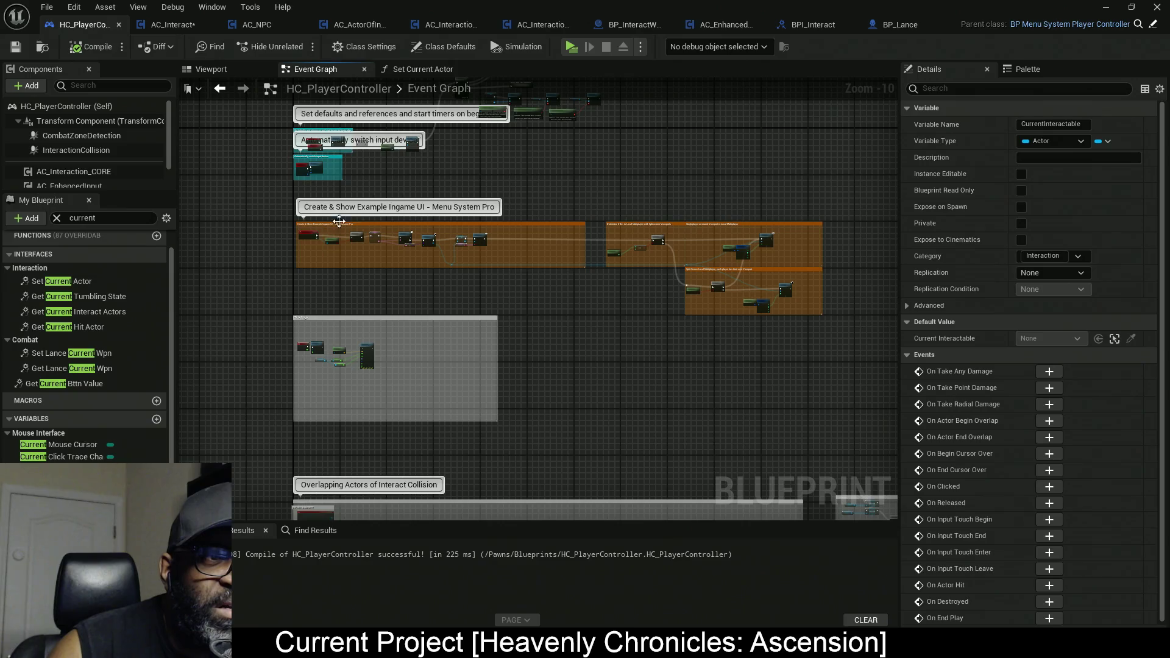
{"action": "scroll", "coordinate": [339, 221], "scroll_direction": "up", "scroll_amount": 8}
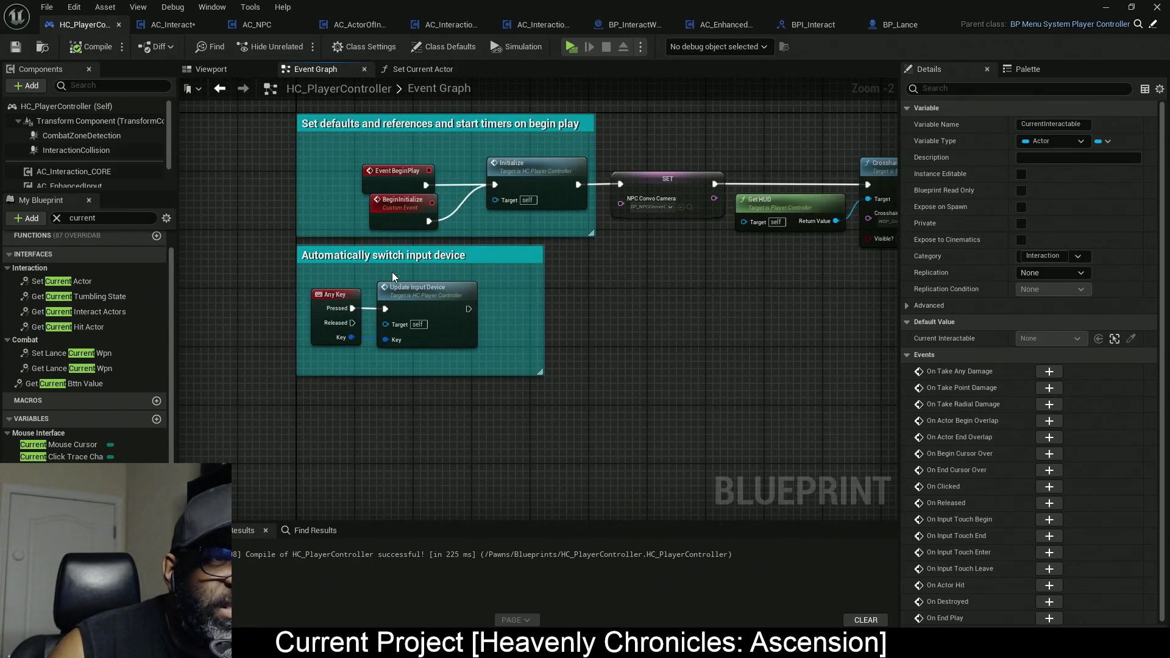
{"action": "scroll", "coordinate": [601, 283], "scroll_direction": "down", "scroll_amount": 4}
{"action": "scroll", "coordinate": [594, 287], "scroll_direction": "down", "scroll_amount": 3}
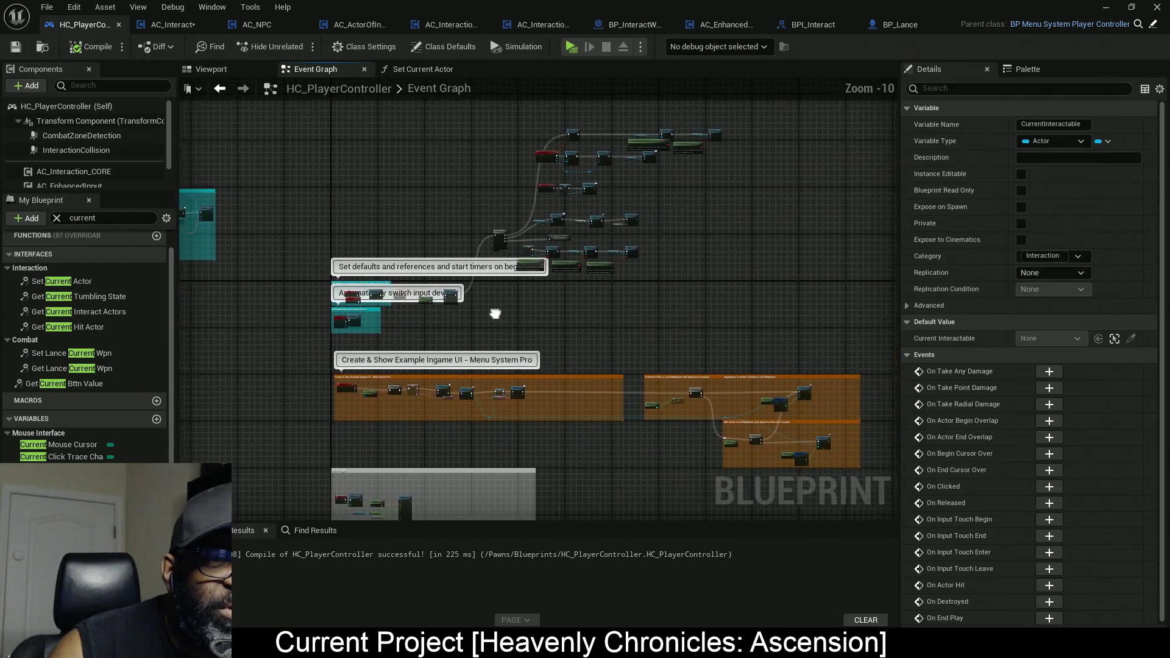
{"action": "scroll", "coordinate": [433, 291], "scroll_direction": "up", "scroll_amount": 6}
{"action": "scroll", "coordinate": [436, 289], "scroll_direction": "down", "scroll_amount": 6}
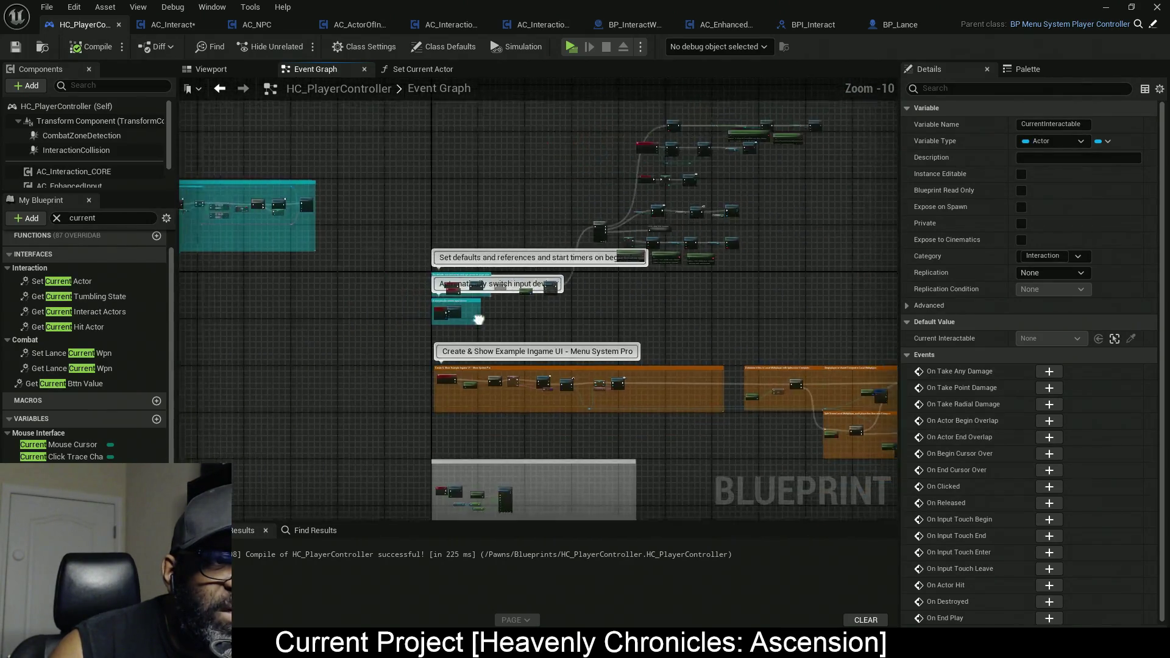
{"action": "mouse_move", "coordinate": [463, 289]}
{"action": "left_mouse_down"}
{"action": "mouse_move", "coordinate": [791, 309]}
{"action": "mouse_move", "coordinate": [621, 324]}
{"action": "mouse_move", "coordinate": [235, 311]}
{"action": "mouse_move", "coordinate": [348, 274]}
{"action": "mouse_move", "coordinate": [190, 148]}
{"action": "left_mouse_up"}
{"action": "scroll", "coordinate": [235, 311], "scroll_direction": "down", "scroll_amount": 1}
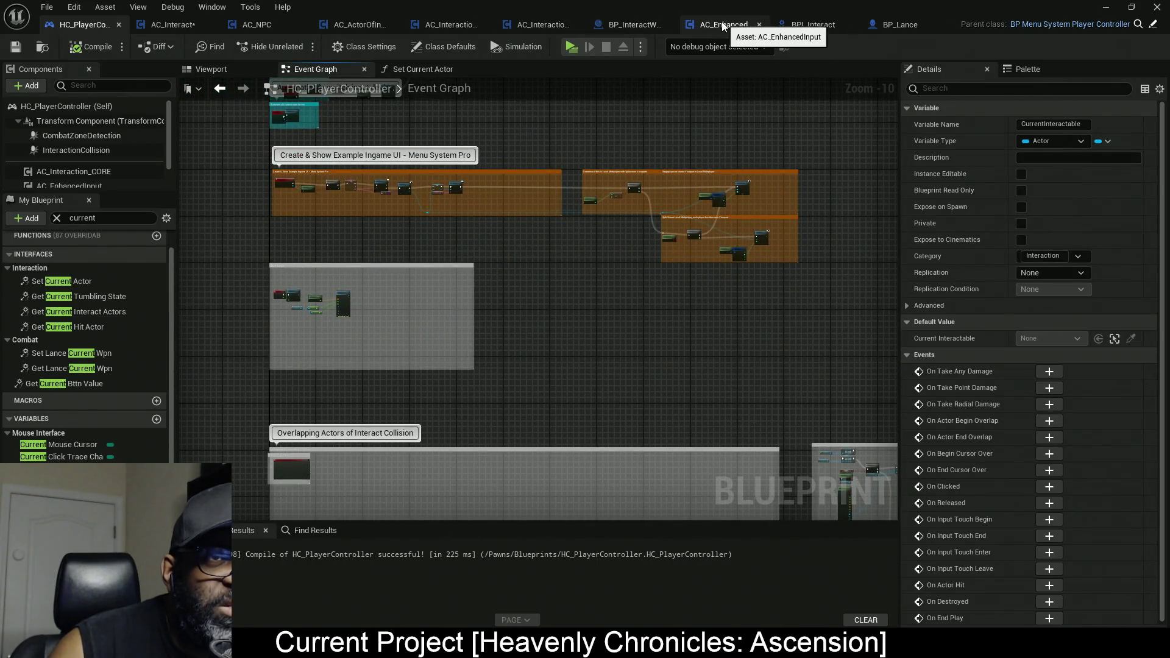
{"action": "left_click", "coordinate": [724, 27]}
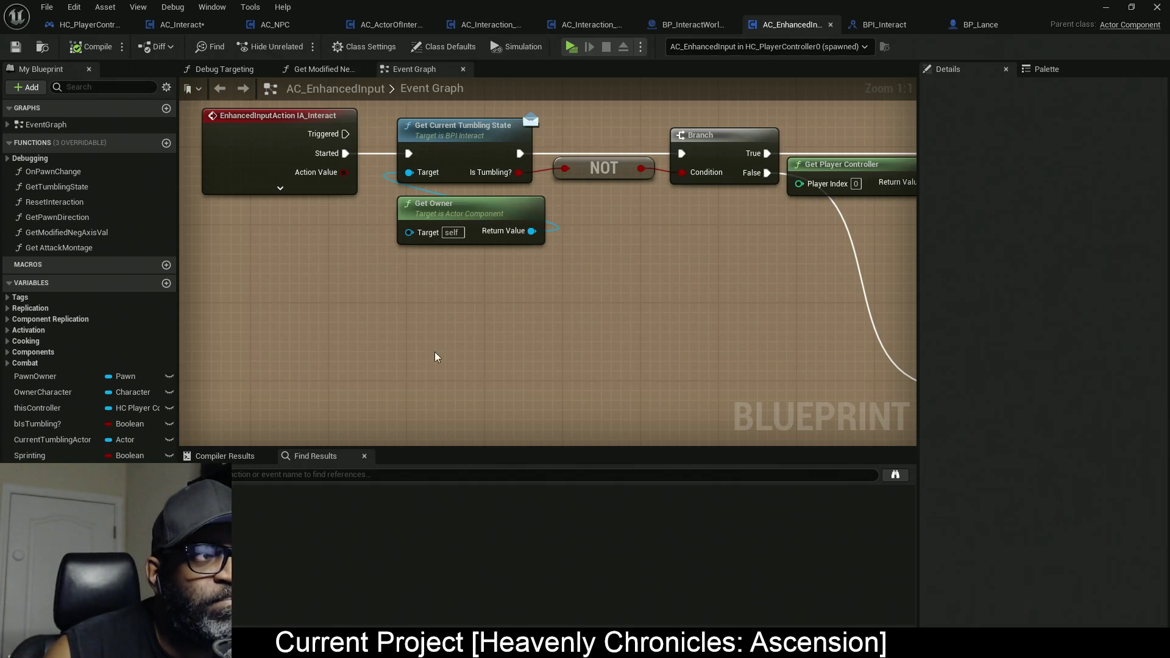
{"action": "mouse_move", "coordinate": [589, 262]}
{"action": "left_mouse_down"}
{"action": "mouse_move", "coordinate": [378, 363]}
{"action": "mouse_move", "coordinate": [306, 354]}
{"action": "left_mouse_up"}
{"action": "scroll", "coordinate": [491, 294], "scroll_direction": "down", "scroll_amount": 5}
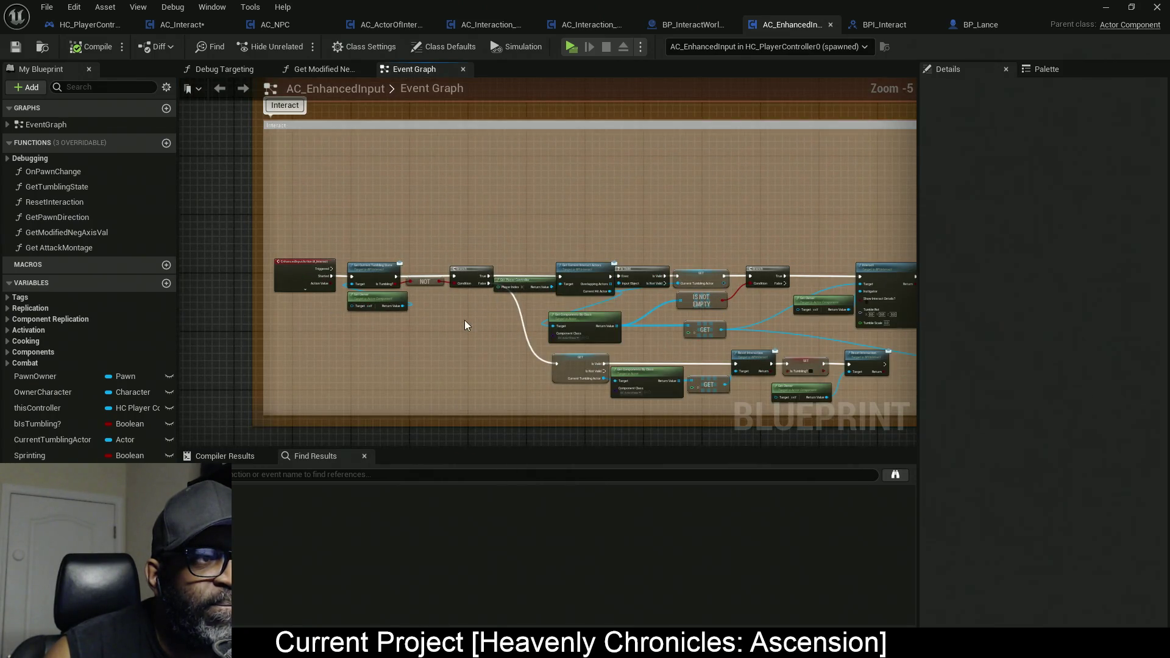
{"action": "left_click_drag", "start_coordinate": [441, 329], "coordinate": [447, 306]}
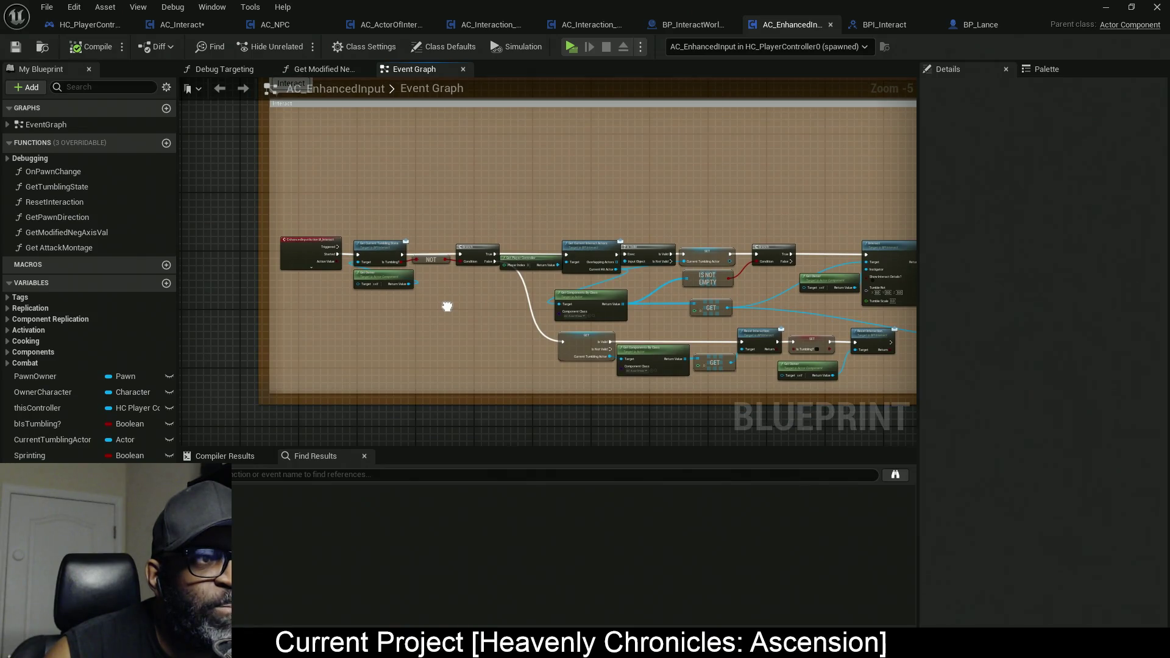
{"action": "scroll", "coordinate": [328, 265], "scroll_direction": "up", "scroll_amount": 4}
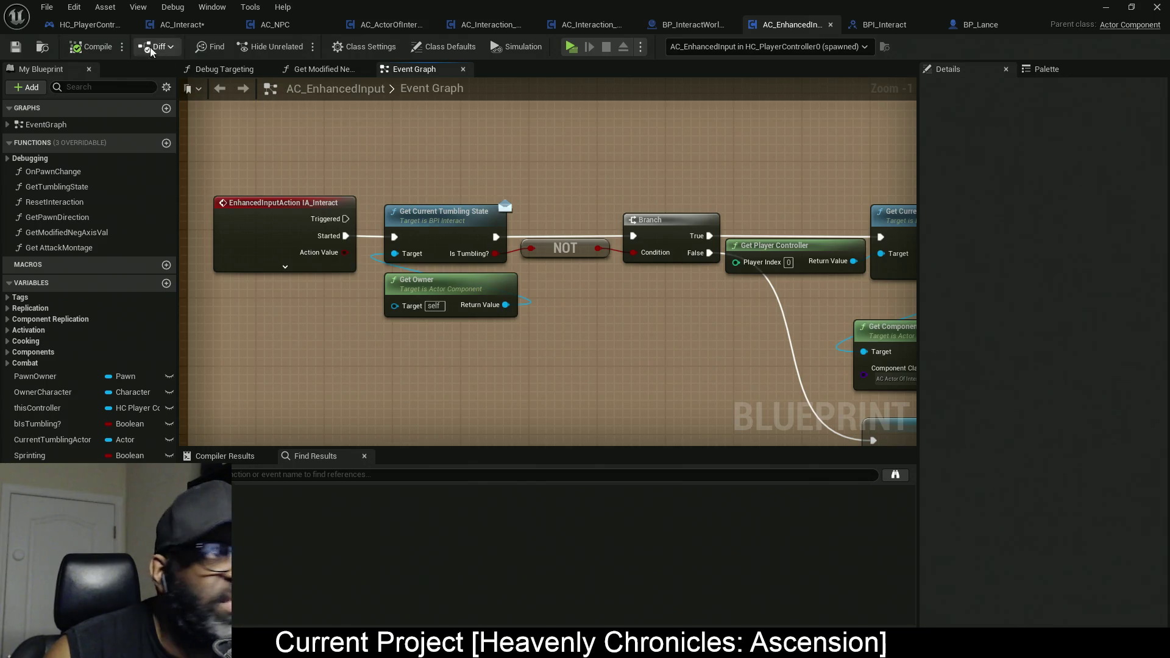
{"action": "left_click", "coordinate": [92, 28]}
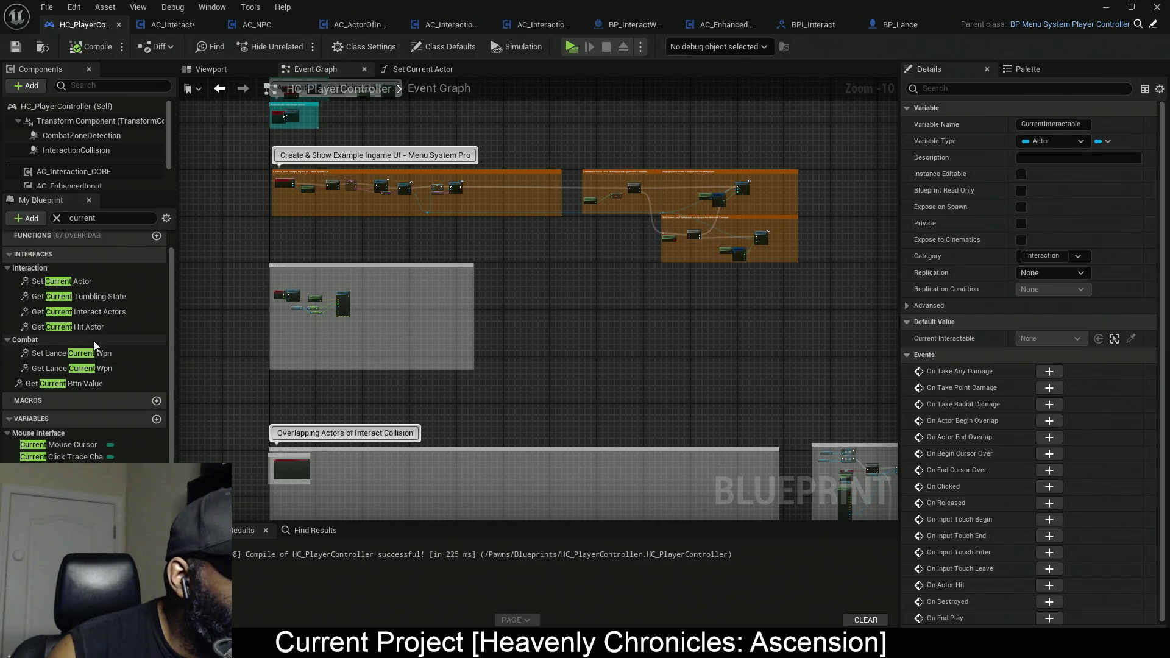
Open Get Current Tumbling State and select its Get Controlled Pawn and tumbling-state call nodes.
{"action": "double_click", "coordinate": [105, 298]}
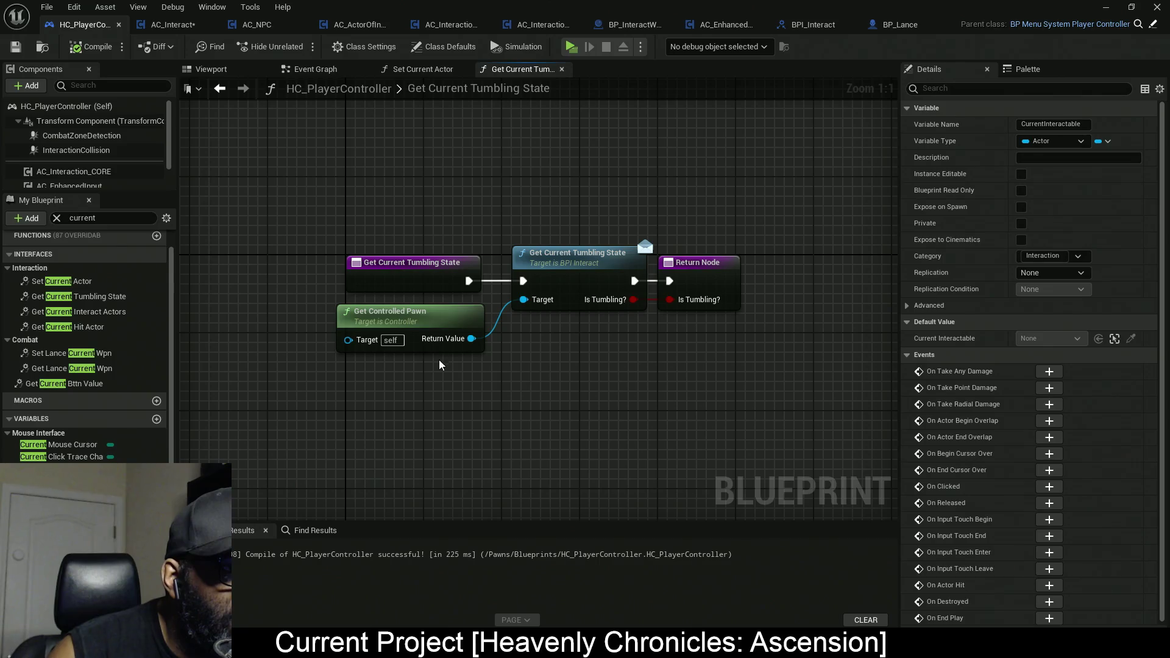
{"action": "left_click", "coordinate": [466, 326]}
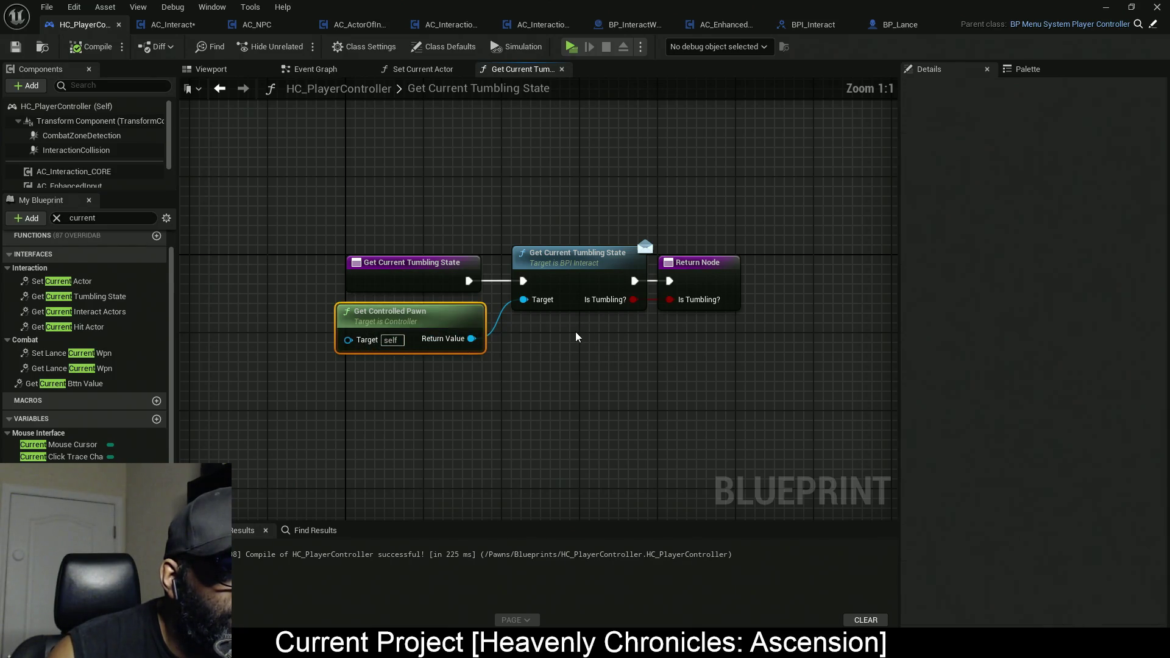
{"action": "left_click_drag", "start_coordinate": [556, 183], "coordinate": [605, 410]}
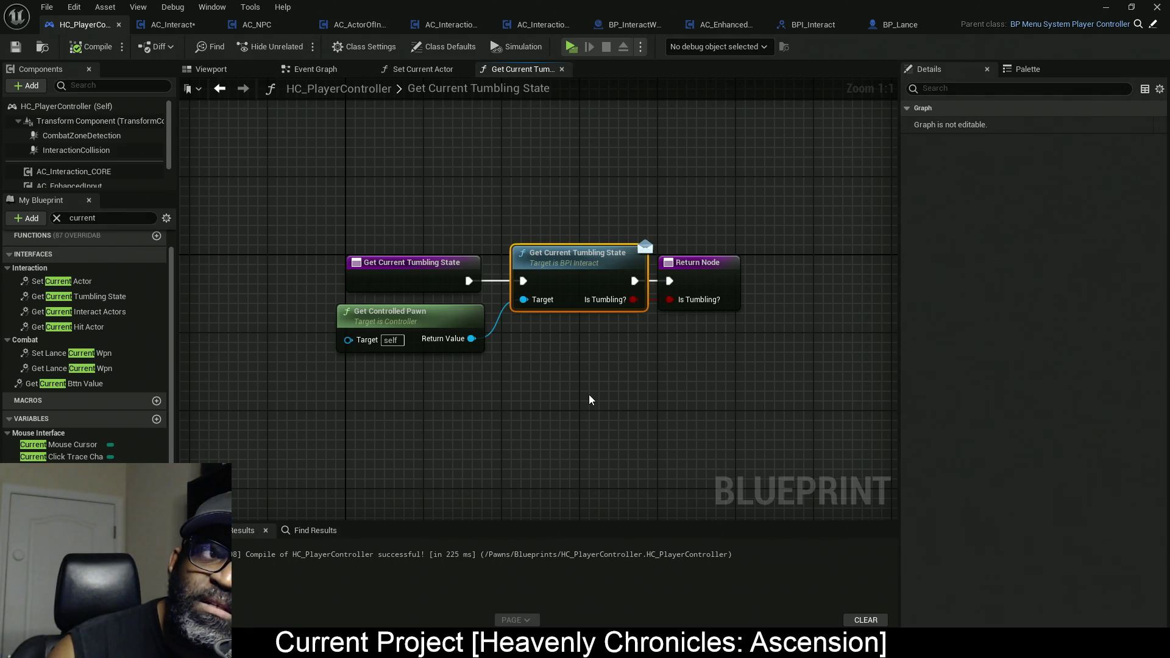
{"action": "left_click_drag", "start_coordinate": [540, 402], "coordinate": [384, 345]}
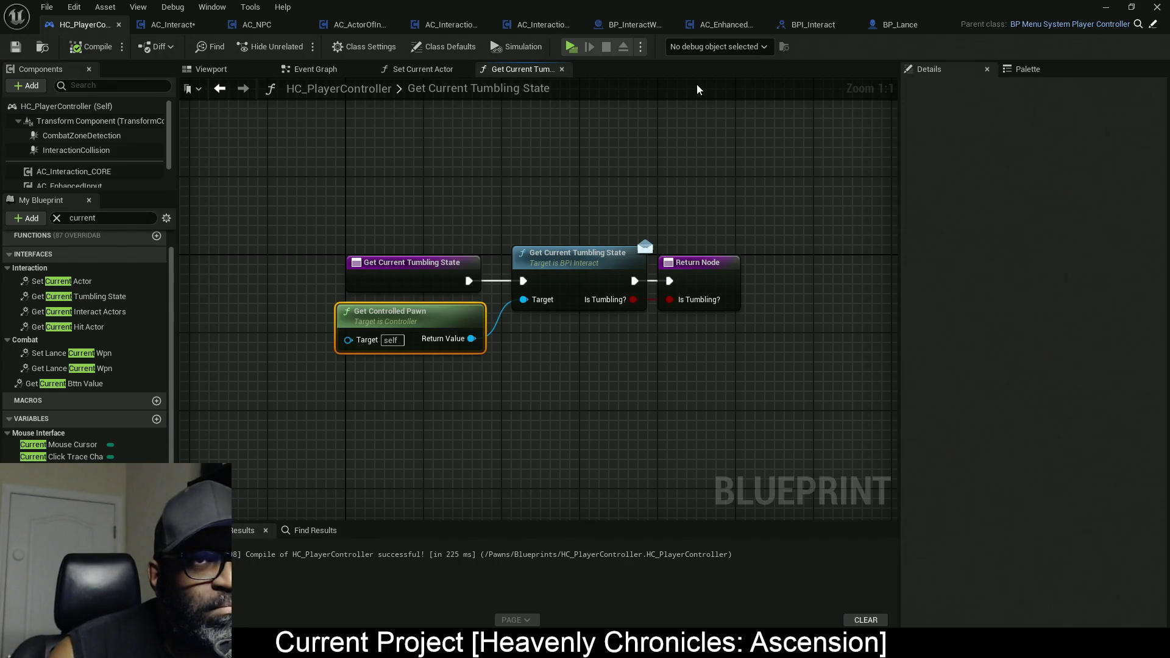
In BP_Lance, filter members by 'tumble' and implement Get Can Tumble and Set Camera to Tumble State.
{"action": "left_click", "coordinate": [894, 25]}
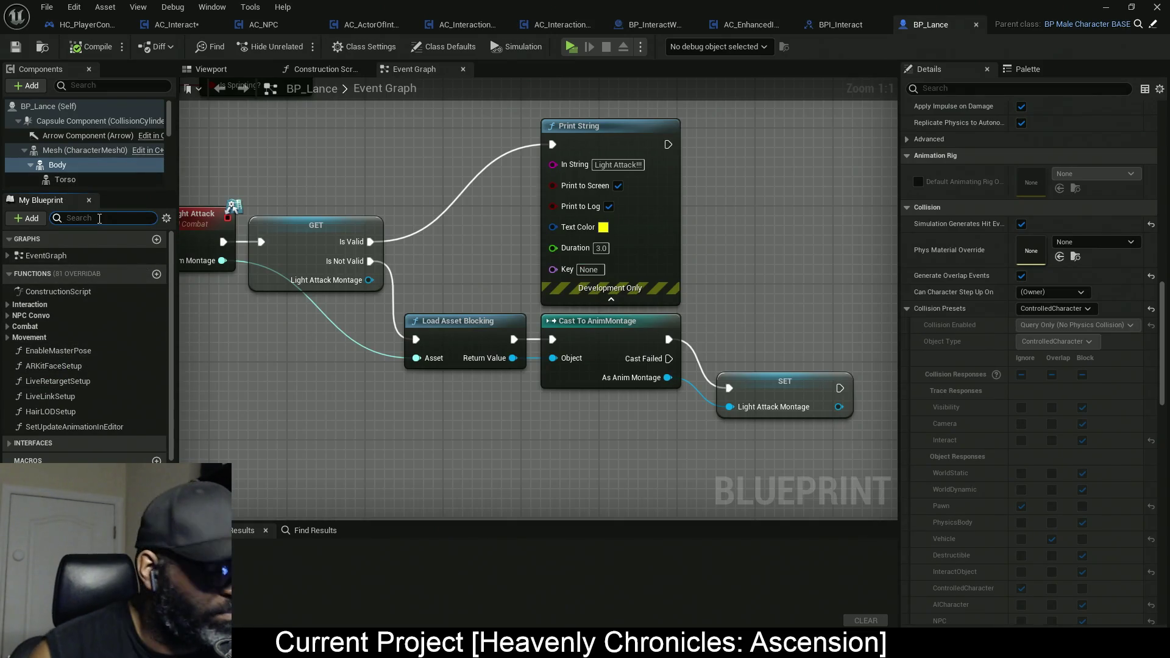
{"action": "type", "text": "tumble"}
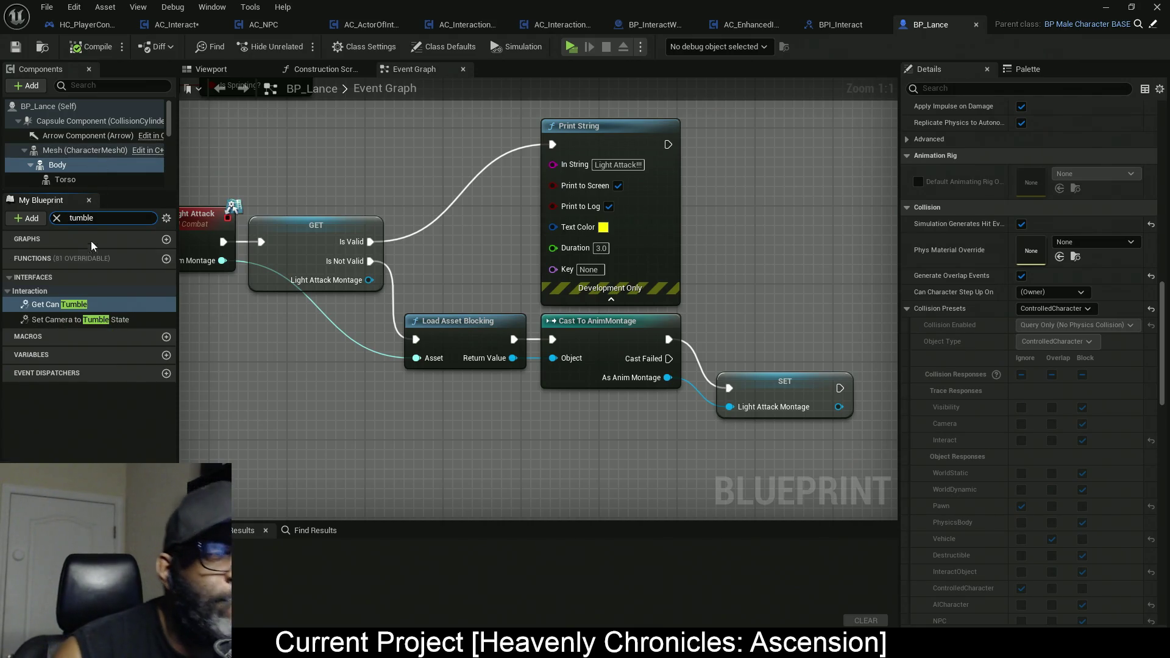
{"action": "double_click", "coordinate": [110, 304]}
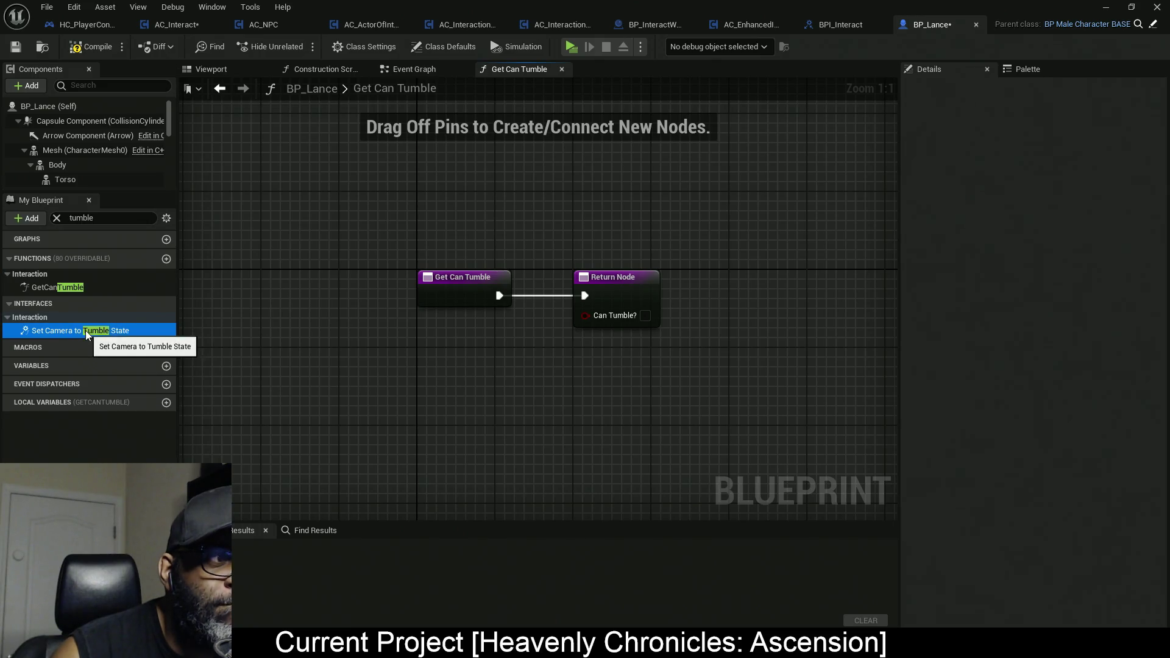
{"action": "double_click", "coordinate": [84, 330]}
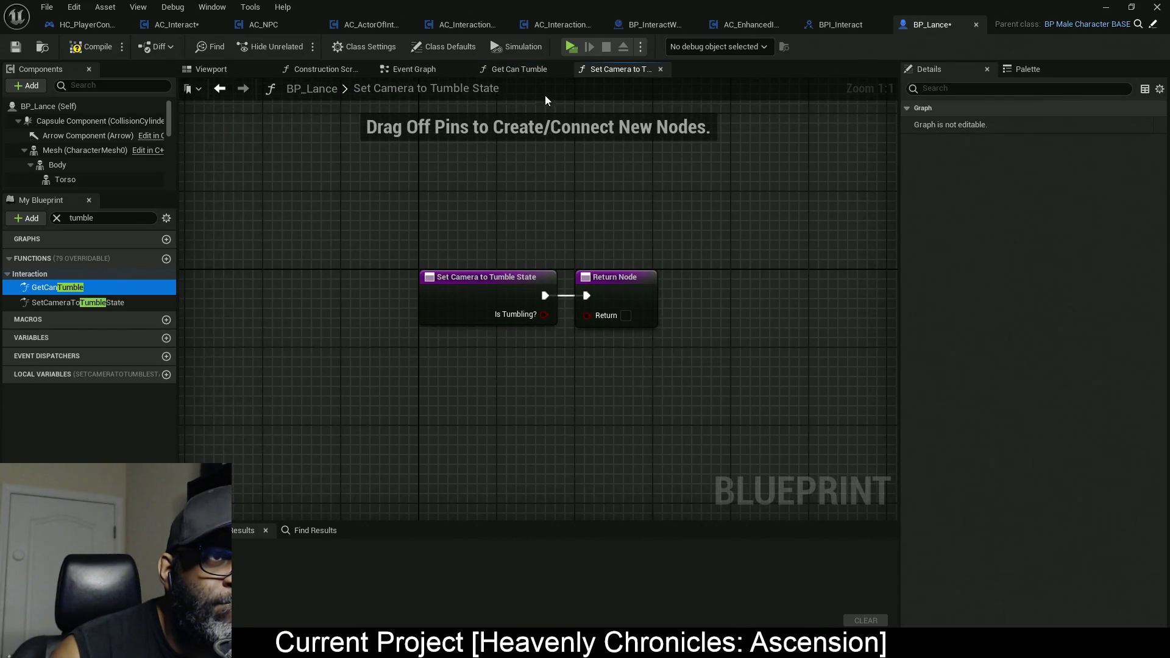
Close the graph tabs right of Event Graph, then bring up BP_MaleCharacterBASE's Construction Script.
{"action": "right_click", "coordinate": [404, 69]}
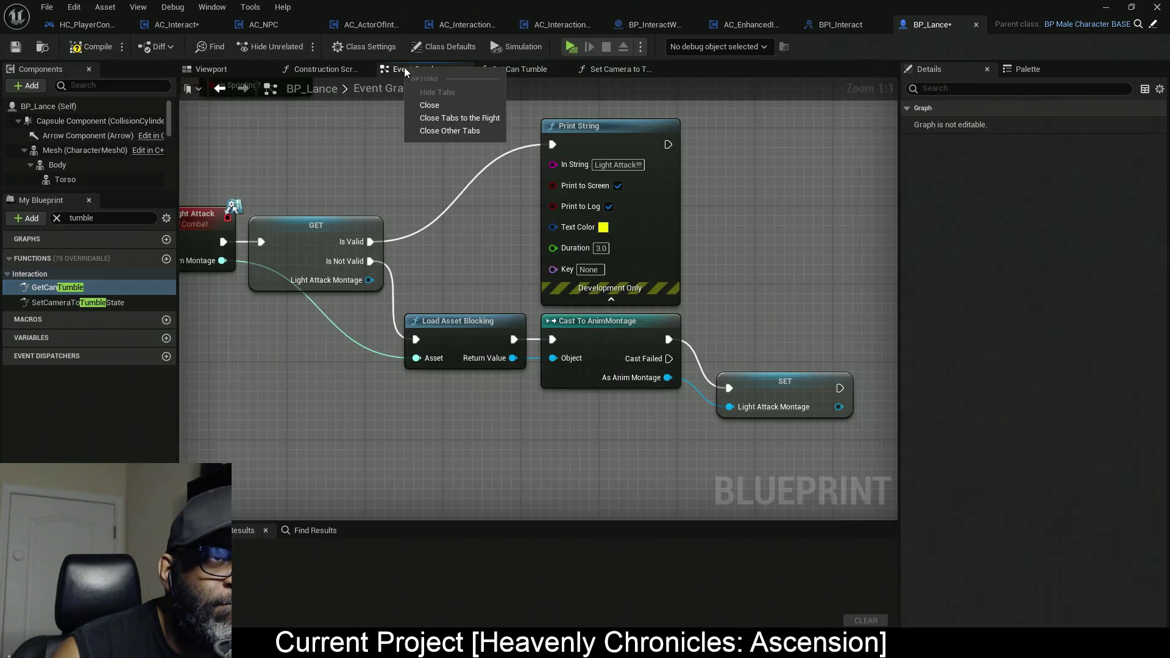
{"action": "left_click", "coordinate": [459, 119]}
{"action": "left_click", "coordinate": [22, 288]}
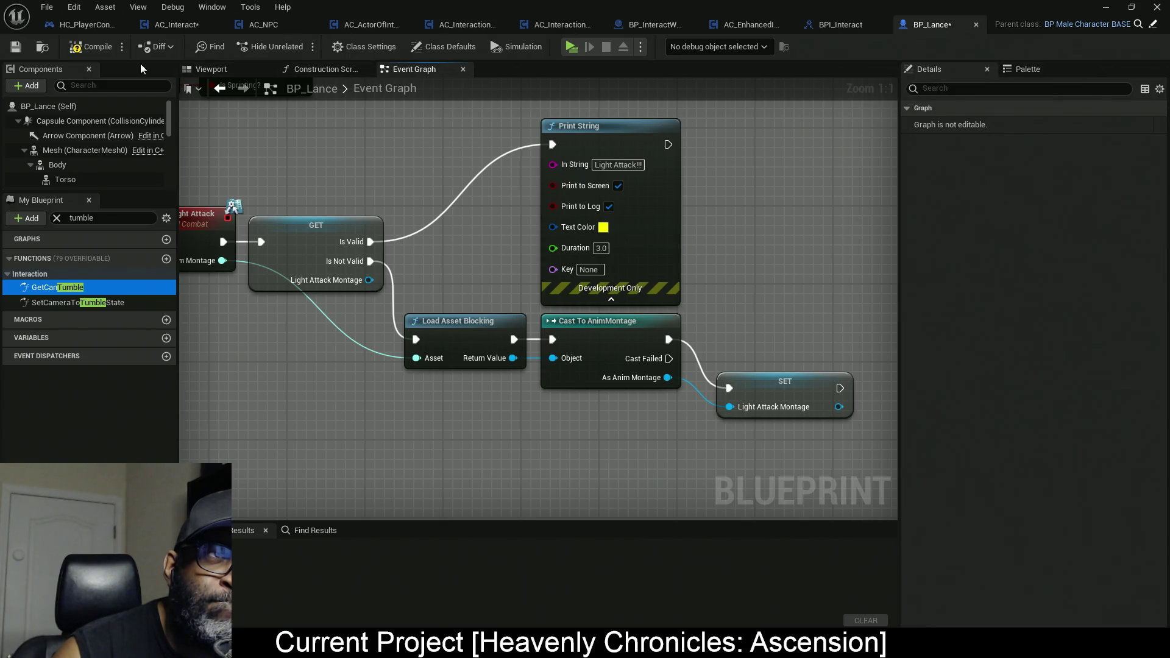
{"action": "left_click", "coordinate": [81, 25]}
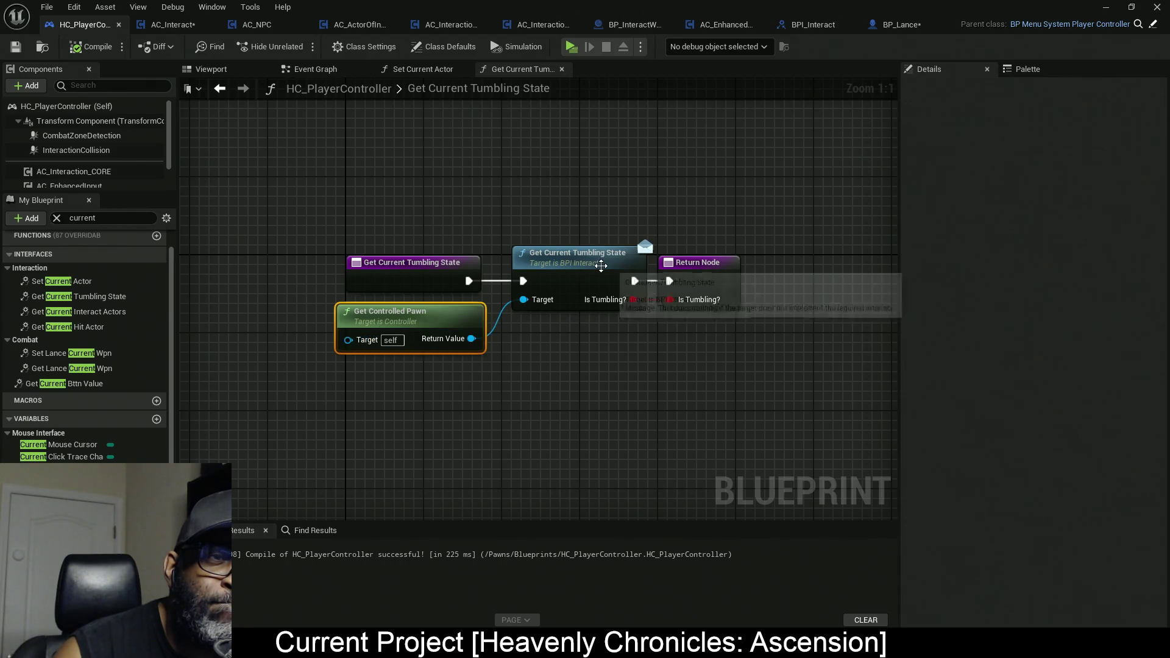
{"action": "left_click", "coordinate": [907, 22]}
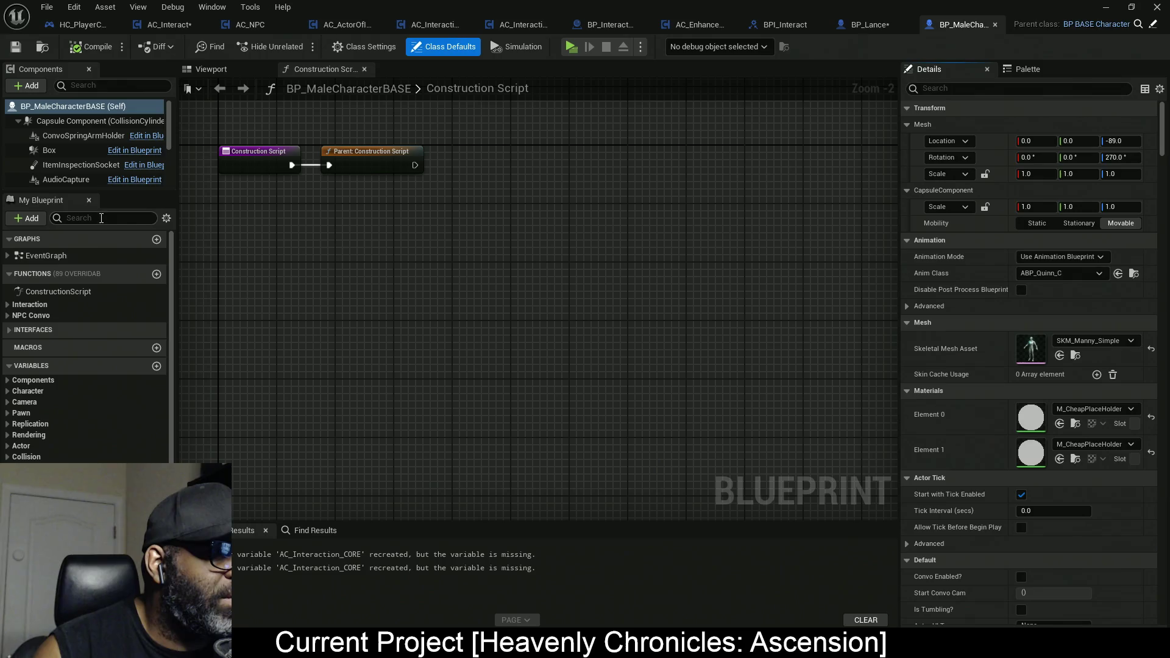
Filter by 'tumbl', implement the three tumble interface functions, then close the tabs right of Construction Script.
{"action": "left_click", "coordinate": [108, 217]}
{"action": "type", "text": "tumbl"}
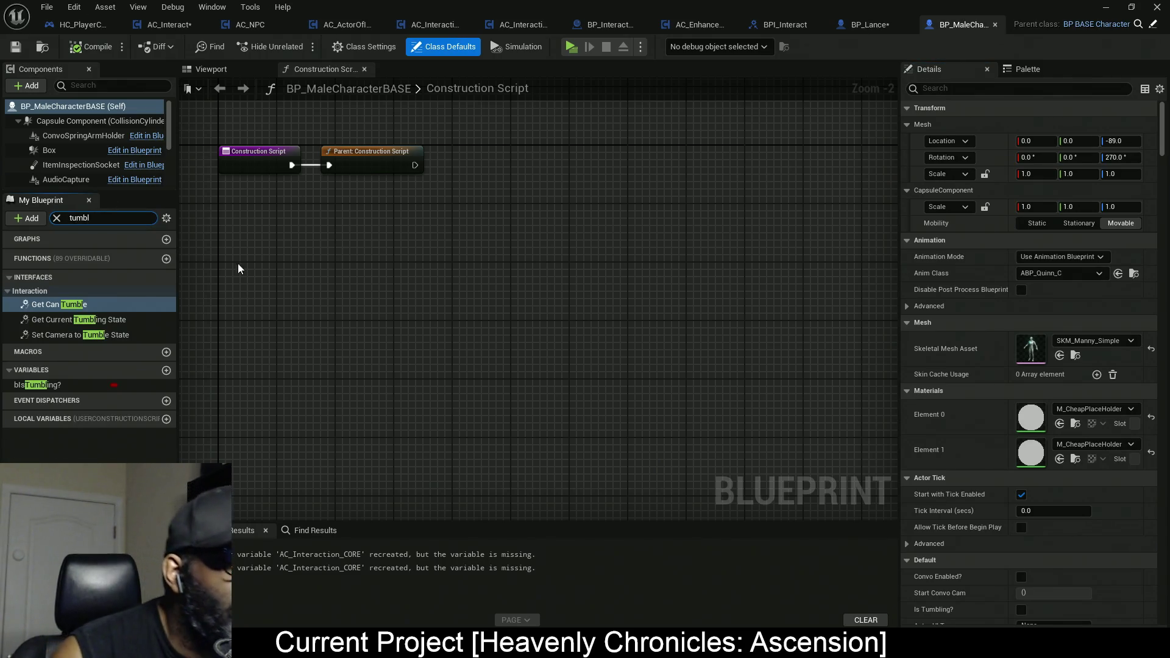
{"action": "left_click", "coordinate": [75, 307]}
{"action": "double_click", "coordinate": [74, 306]}
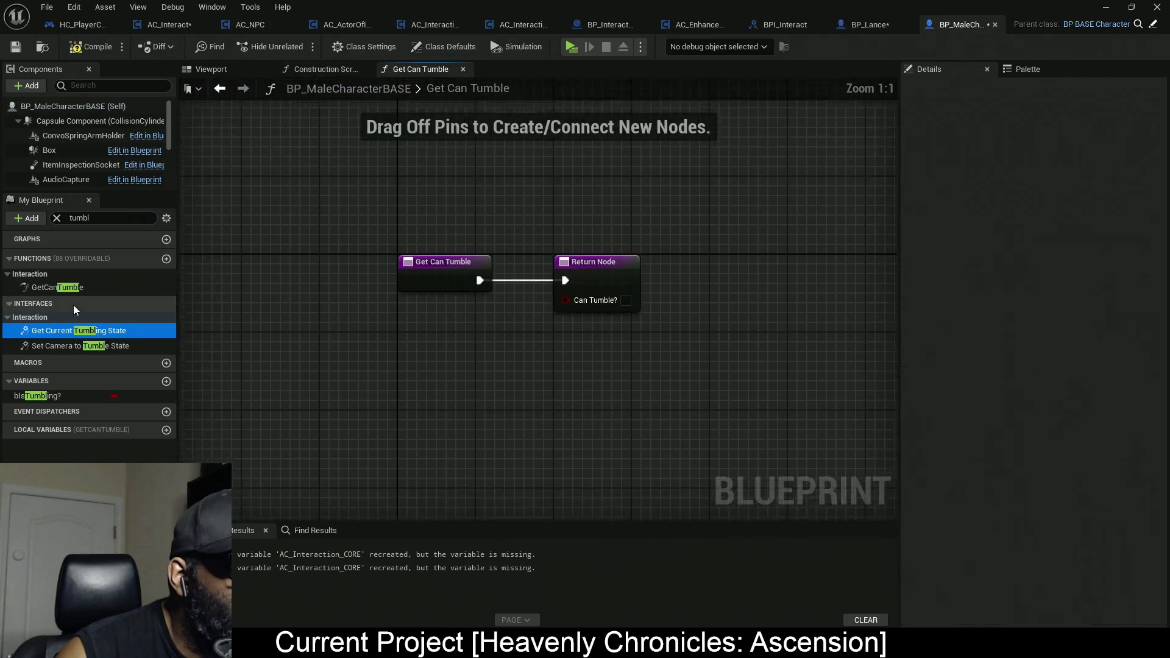
{"action": "double_click", "coordinate": [85, 331]}
{"action": "left_click", "coordinate": [82, 344]}
{"action": "double_click", "coordinate": [82, 344]}
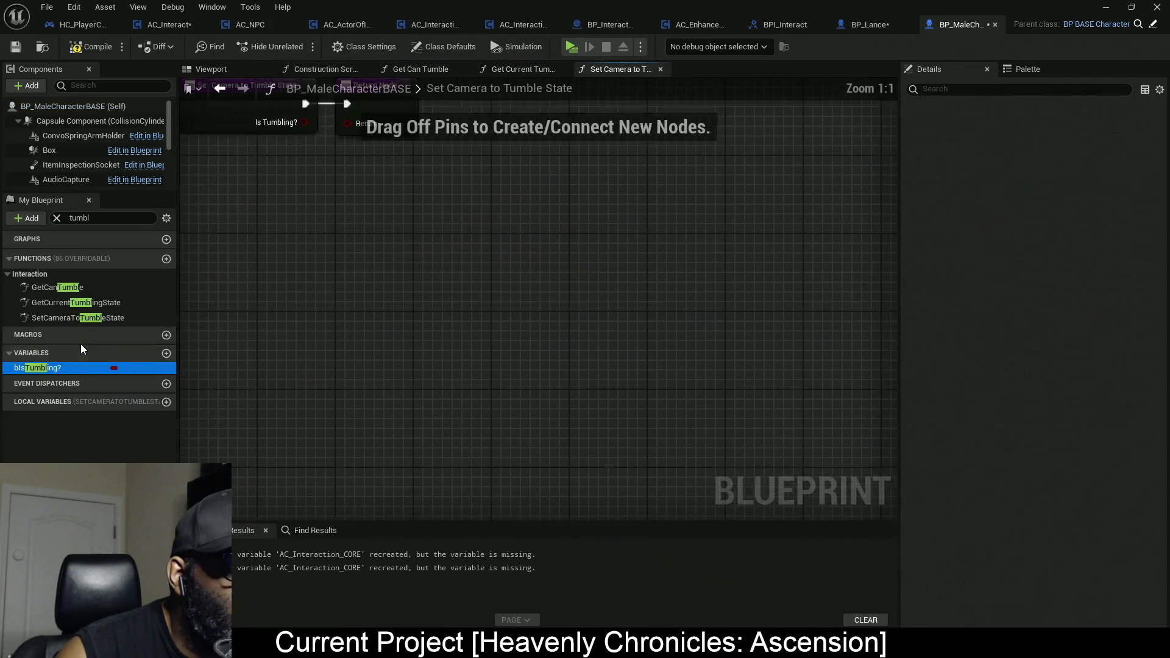
{"action": "left_click", "coordinate": [330, 70]}
{"action": "right_click", "coordinate": [330, 72]}
{"action": "left_click", "coordinate": [360, 121]}
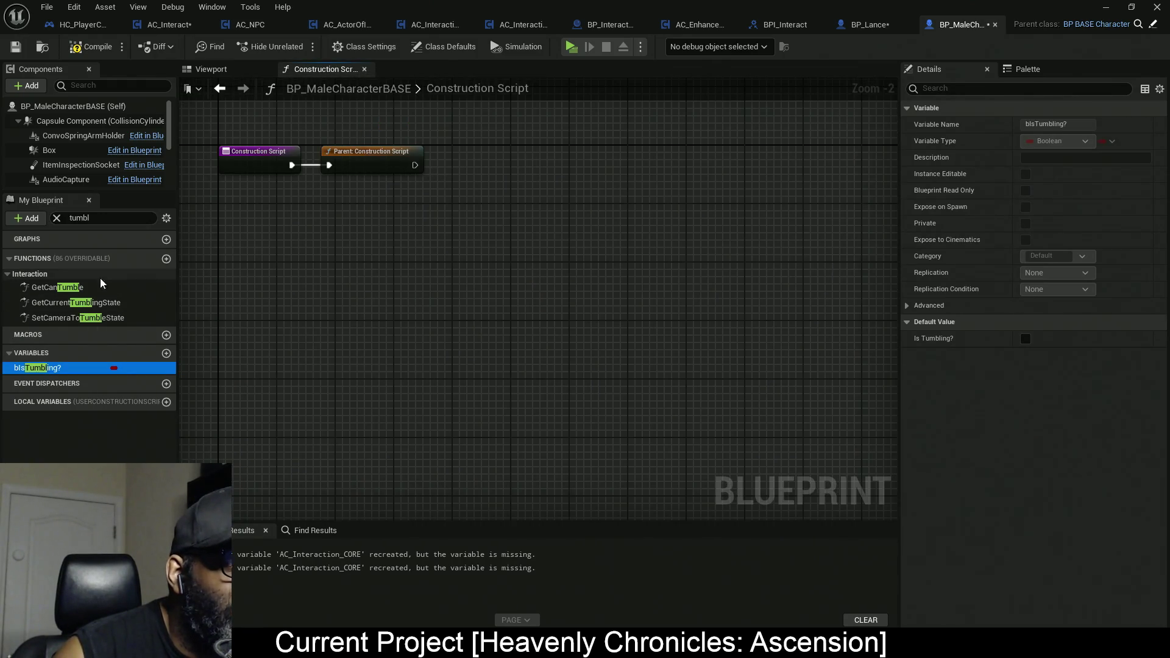
Delete the GetCanTumble, GetCurrentTumblingState and SetCameraToTumbleState implementations, then return to HC_PlayerController.
{"action": "right_click", "coordinate": [67, 289]}
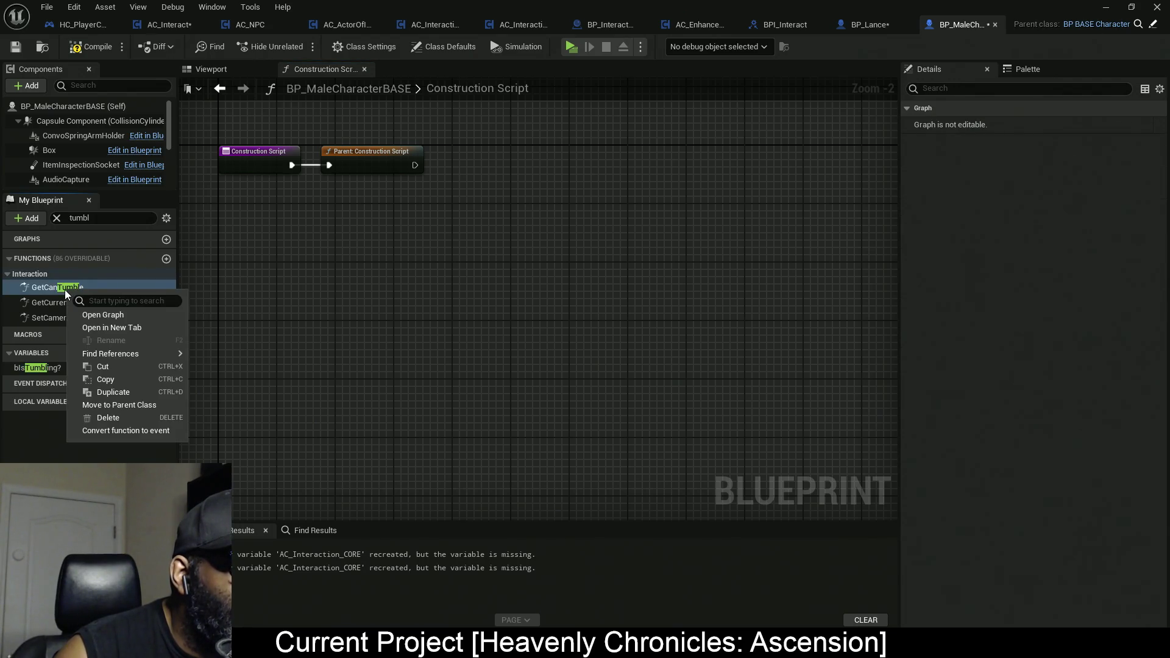
{"action": "left_click", "coordinate": [119, 417]}
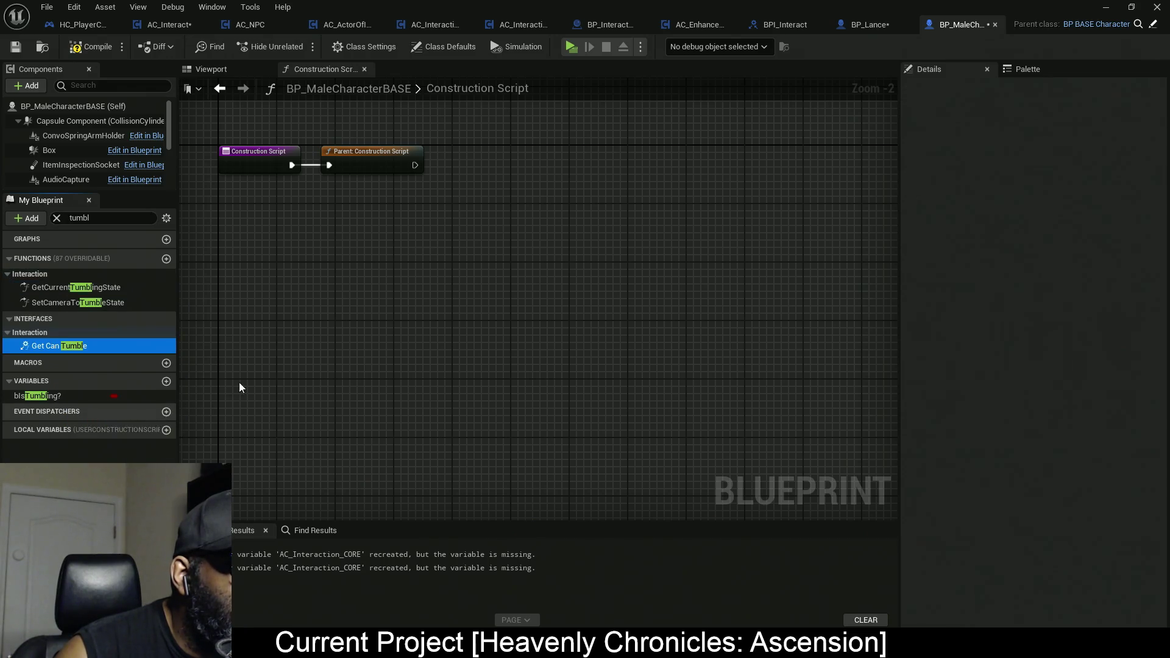
{"action": "right_click", "coordinate": [82, 292]}
{"action": "left_click", "coordinate": [129, 420]}
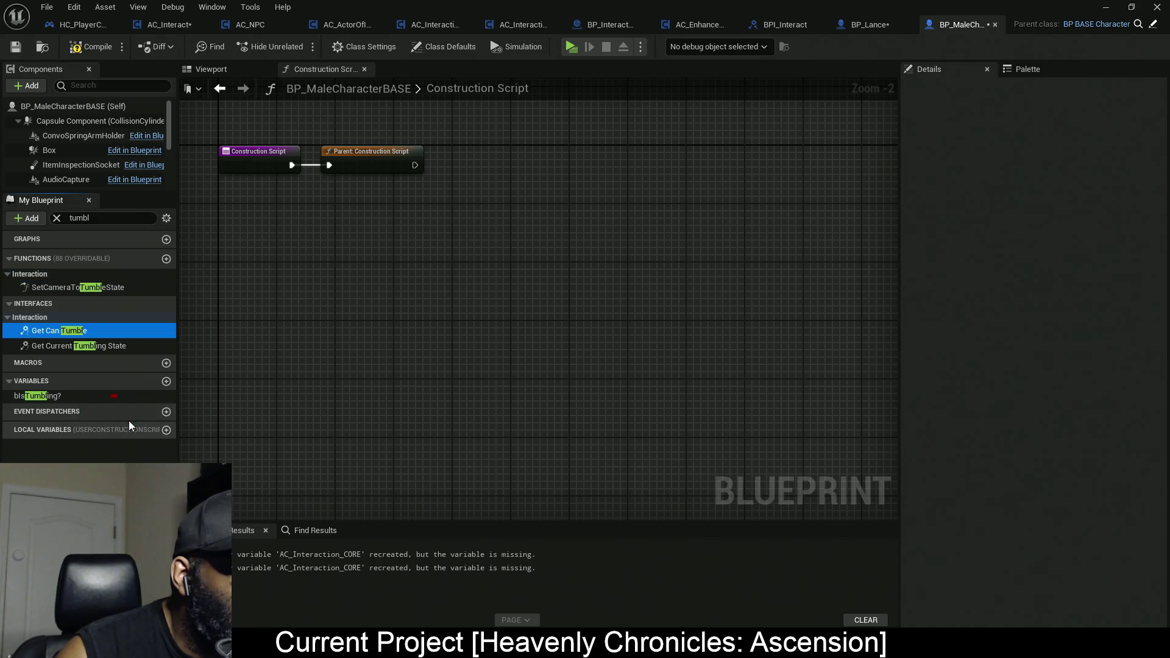
{"action": "right_click", "coordinate": [64, 288]}
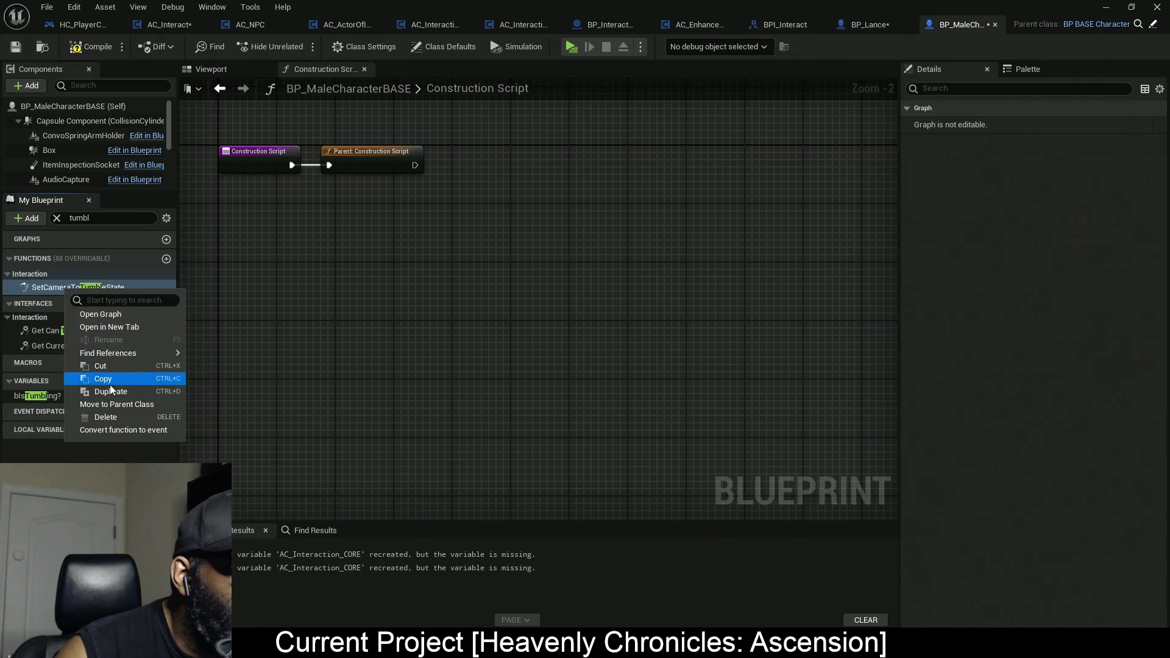
{"action": "left_click", "coordinate": [108, 417]}
{"action": "left_click", "coordinate": [92, 47]}
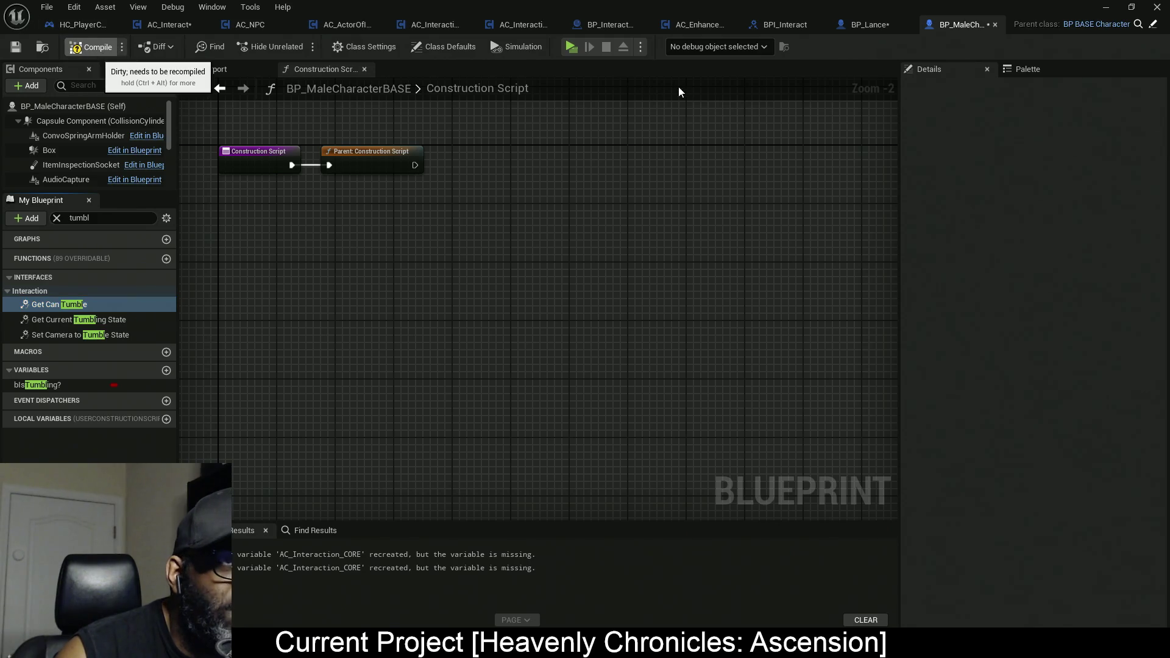
{"action": "left_click", "coordinate": [82, 24]}
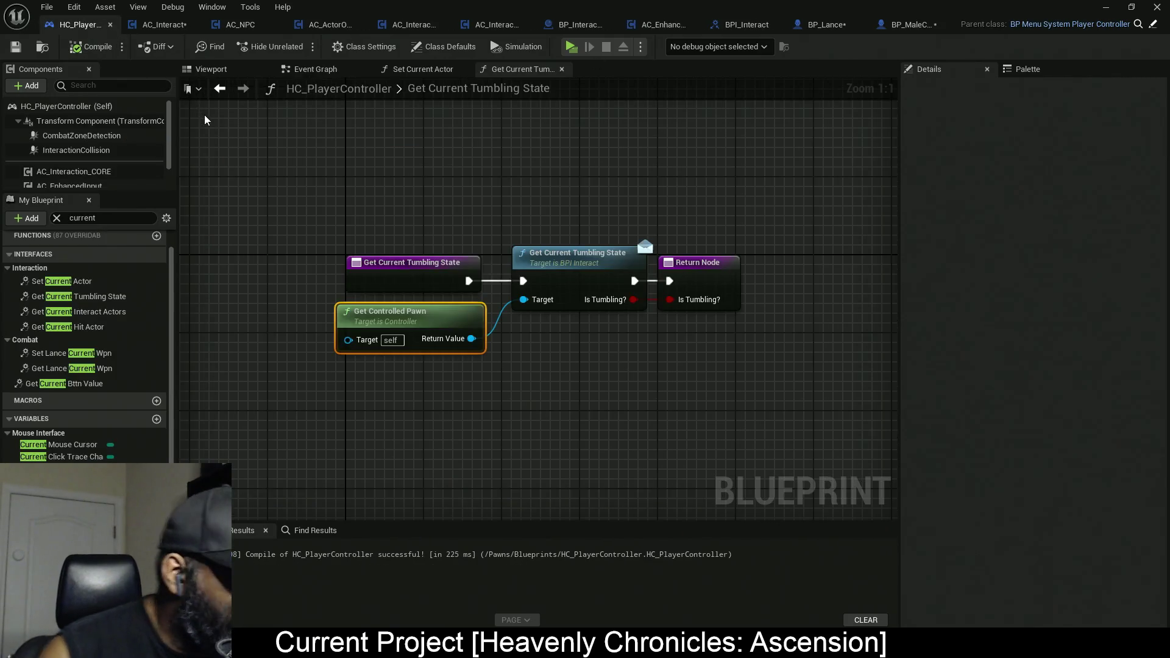
Save all modified blueprints with Ctrl+Shift+S and dismiss the 'Validation failed' notification.
{"action": "key", "text": "ctrl+shift+s"}
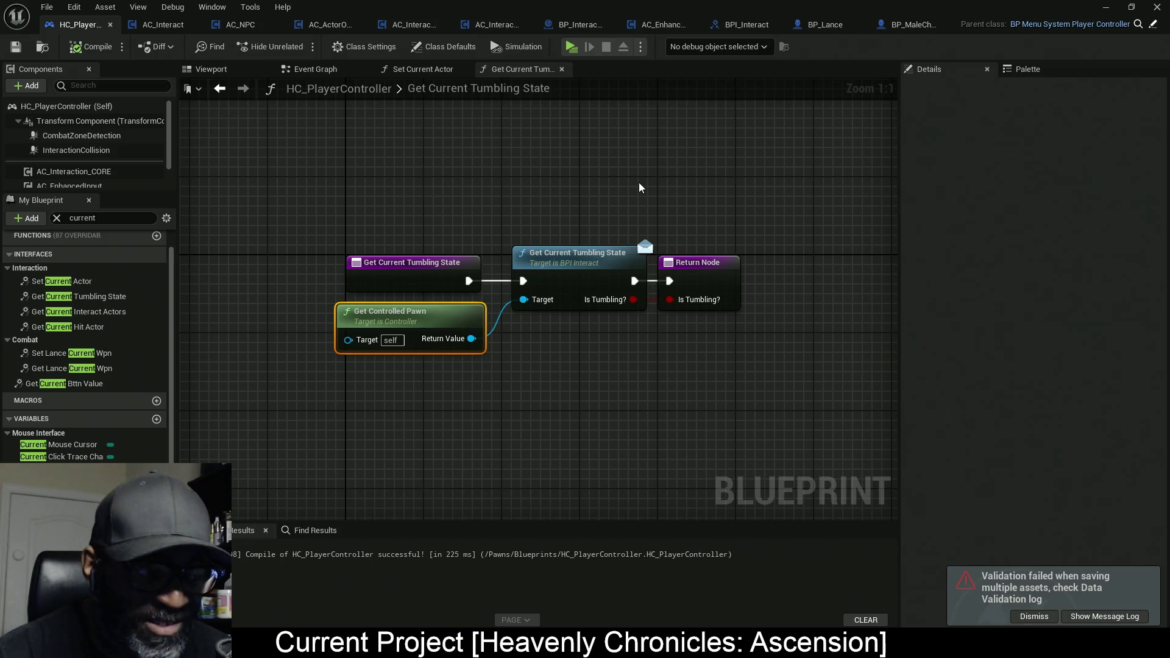
{"action": "left_click", "coordinate": [1044, 615]}
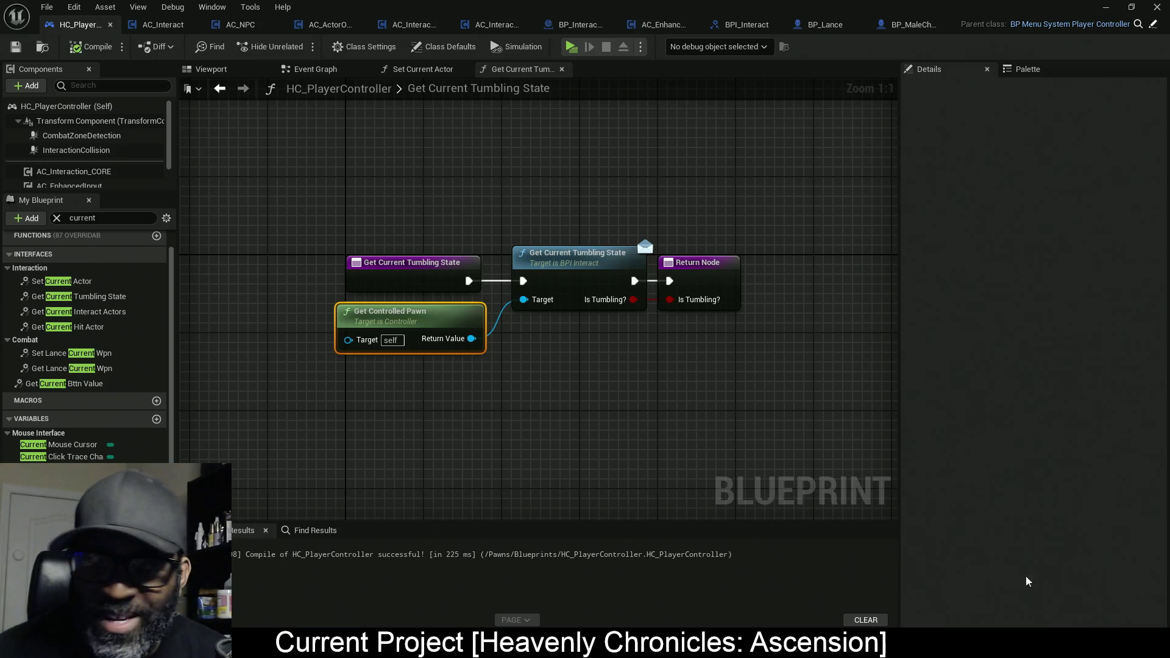